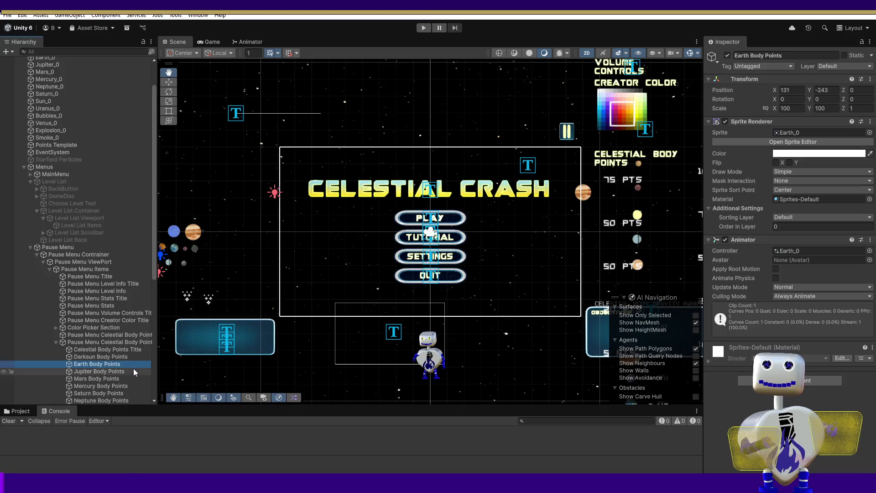
- Review the Jupiter through Venus body points objects, ending on the Celestial Body Gravity title
click(118, 372)
click(116, 377)
click(117, 385)
click(117, 393)
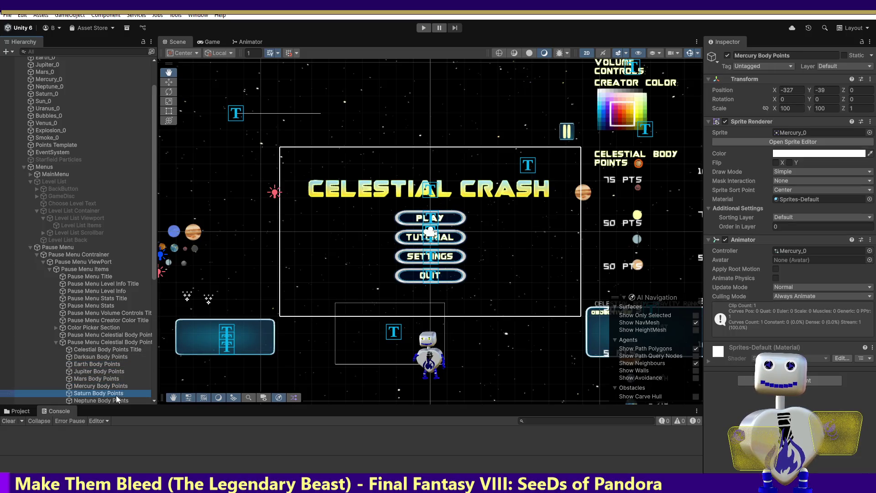
scroll(153, 401, down, 5)
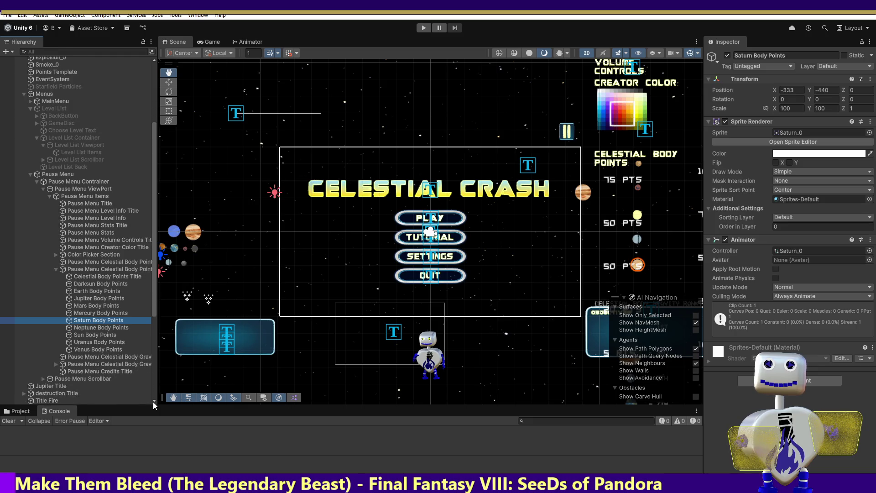
click(83, 329)
click(85, 342)
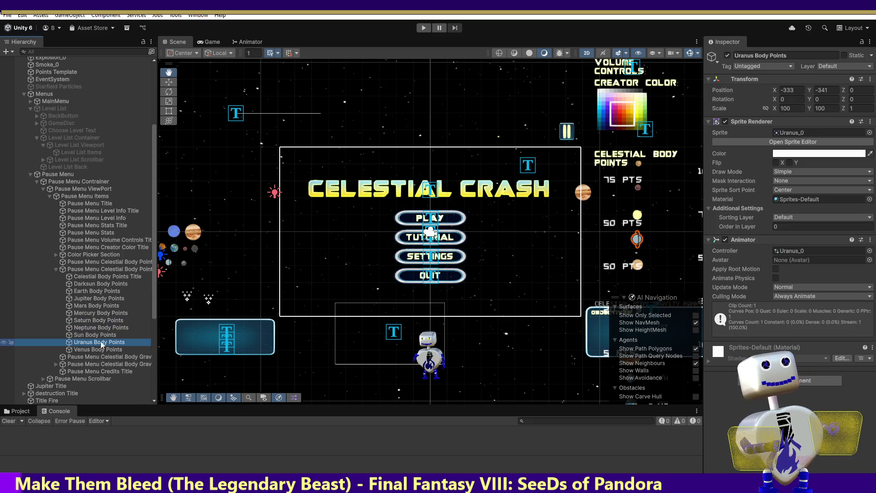
click(81, 349)
click(67, 356)
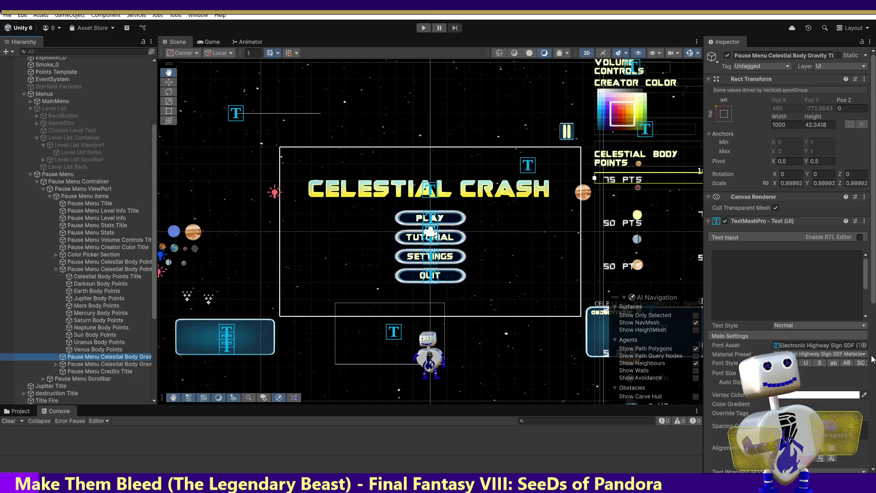
- Switch the Celestial Body Gravity title's font asset to Guardians SDF Original
click(866, 305)
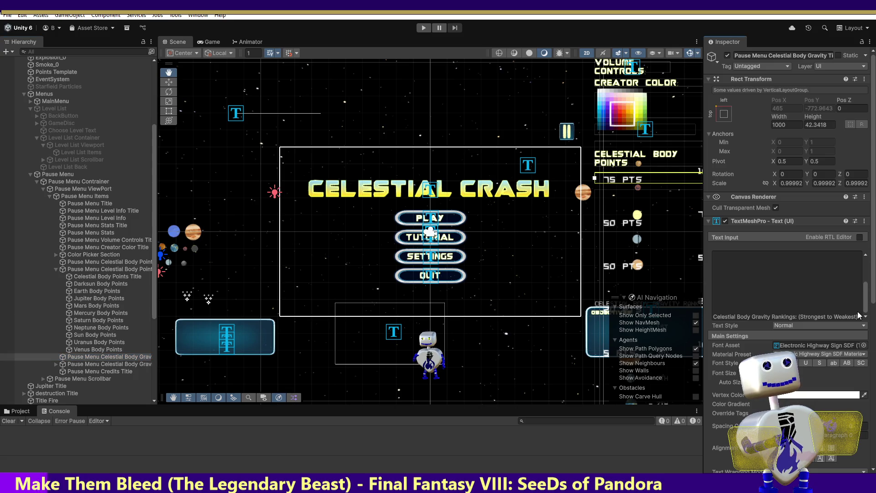
click(864, 346)
double_click(629, 360)
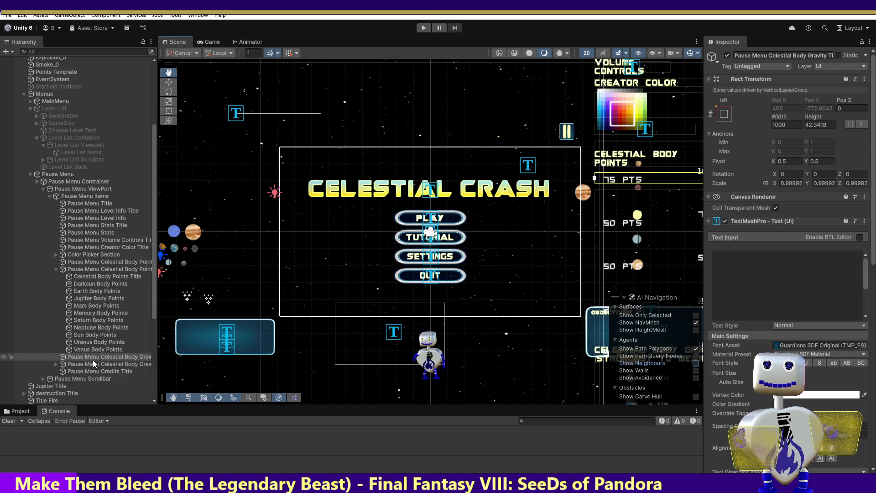
- Give the Celestial Body Gravity Stats Title the Guardians SDF Original font
click(62, 364)
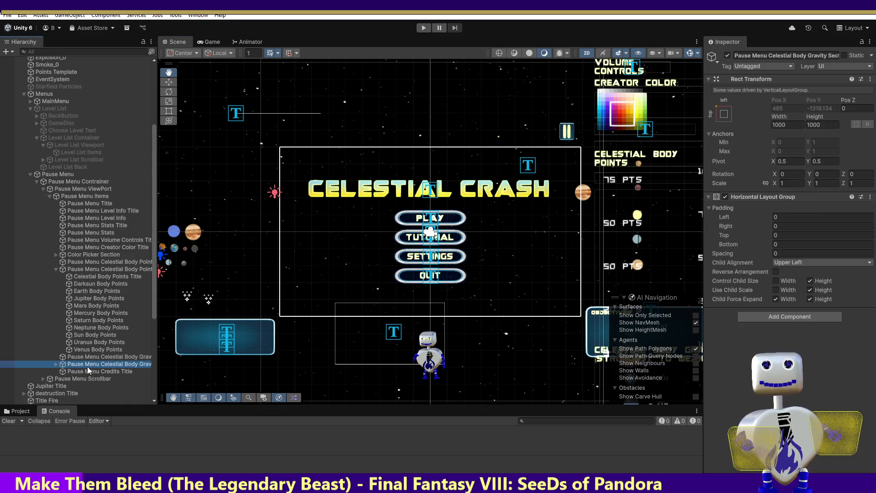
click(56, 364)
click(89, 372)
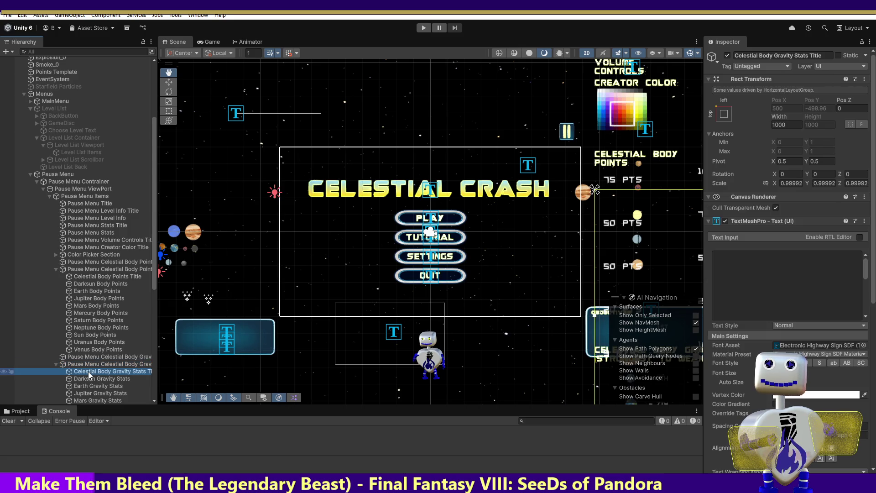
click(864, 345)
click(657, 352)
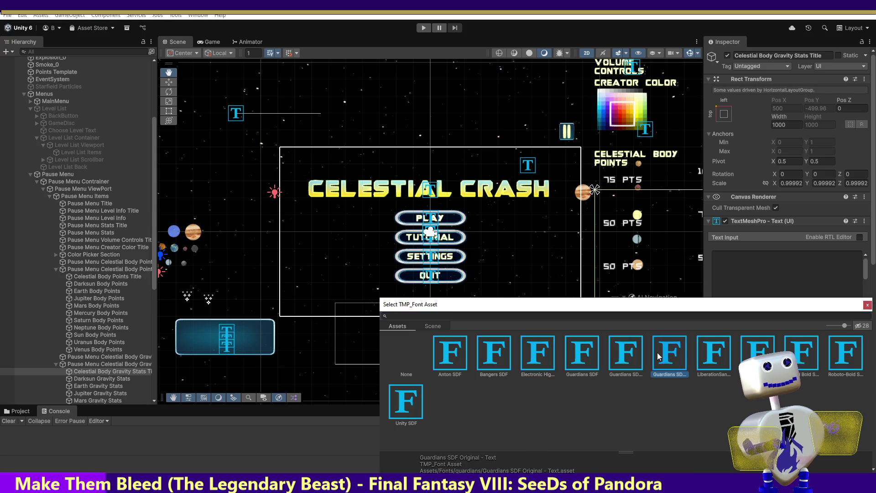
double_click(621, 356)
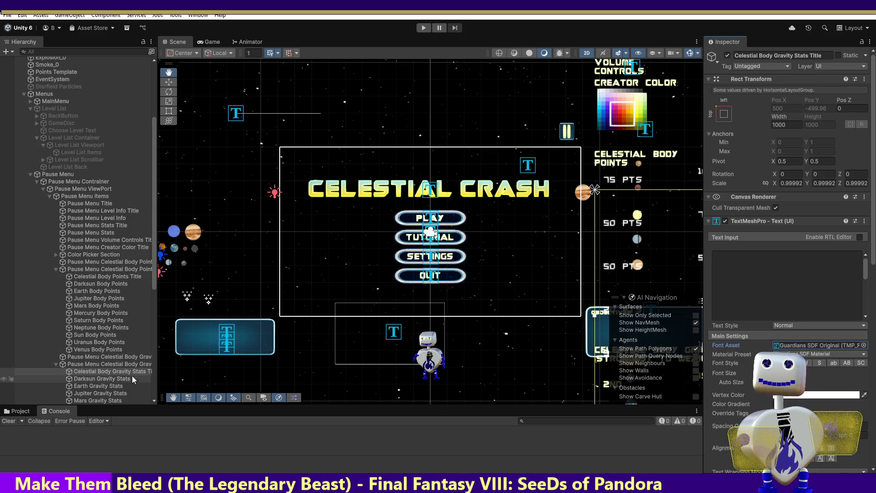
- Set the Pause Menu Credits Title to Guardians SDF Original and run the game
drag(154, 256, 158, 333)
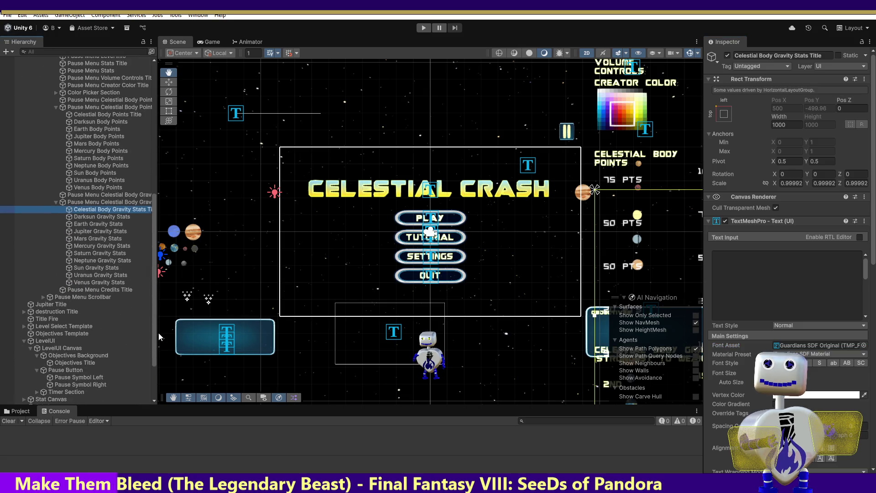
click(90, 291)
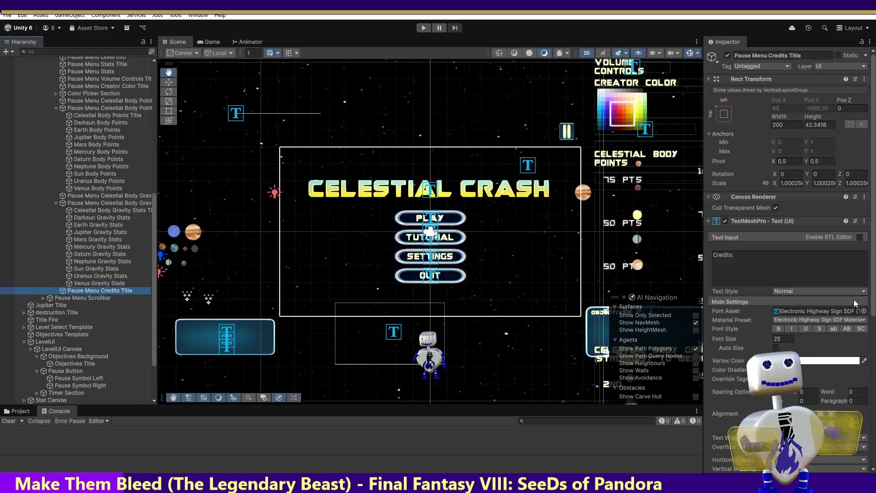
click(865, 311)
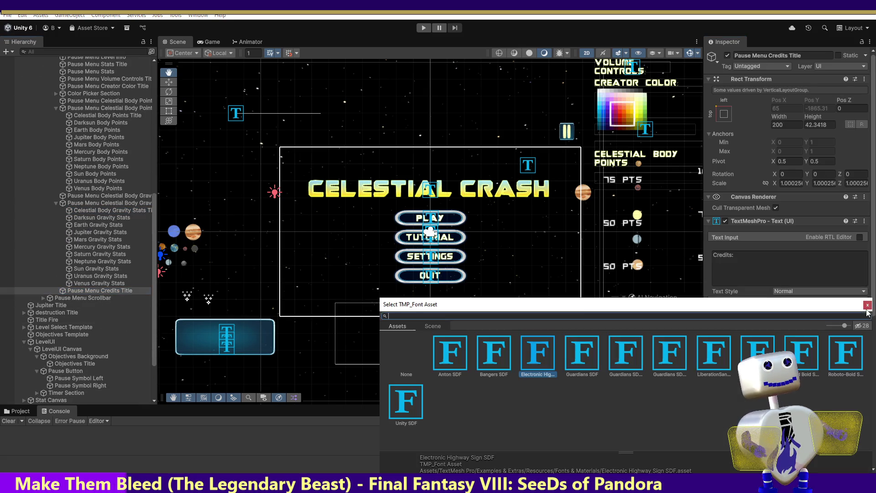
click(628, 354)
double_click(628, 354)
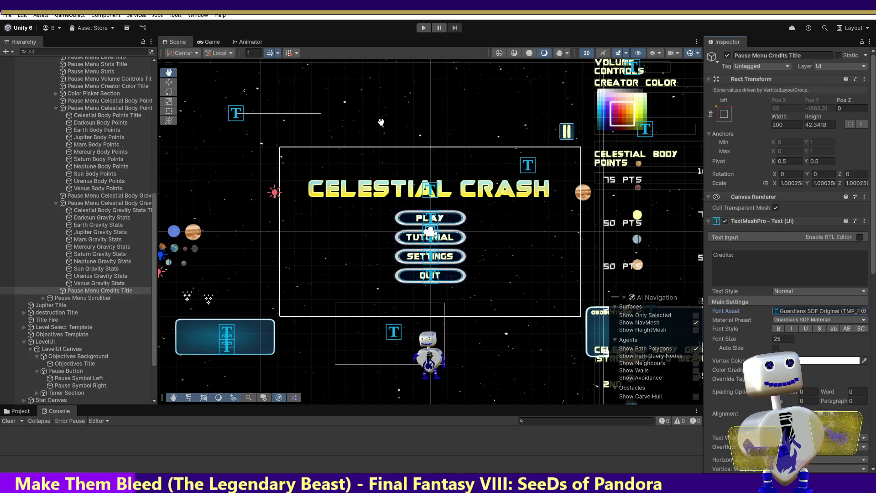
click(418, 29)
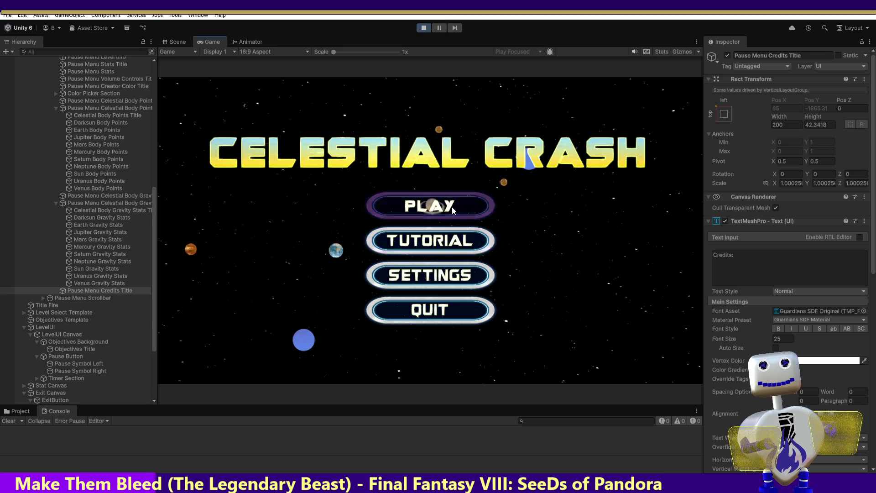
- Play level 1, pause to check the pause menu headings, then stop play mode
click(452, 206)
click(452, 207)
click(616, 253)
key(Escape)
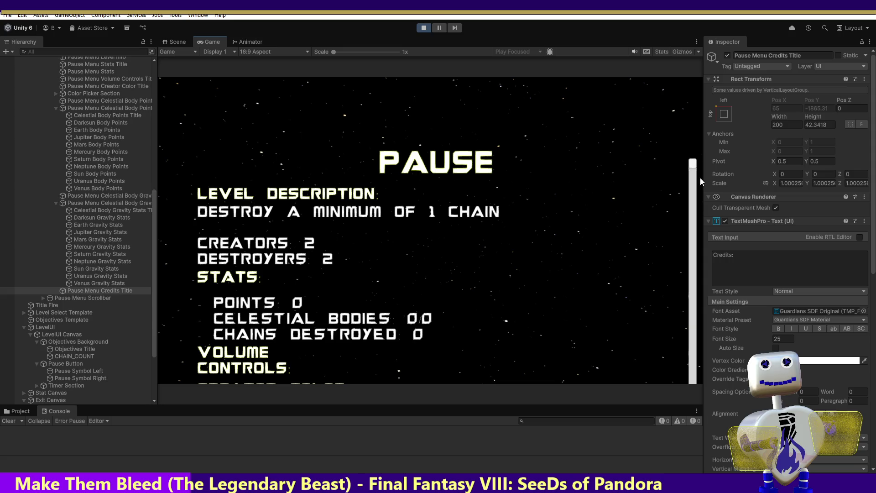
mouse_move(693, 170)
mouse_down()
mouse_move(684, 223)
mouse_move(719, 349)
mouse_move(722, 333)
mouse_move(730, 402)
mouse_move(719, 491)
mouse_move(694, 434)
mouse_move(691, 229)
mouse_move(673, 130)
mouse_up()
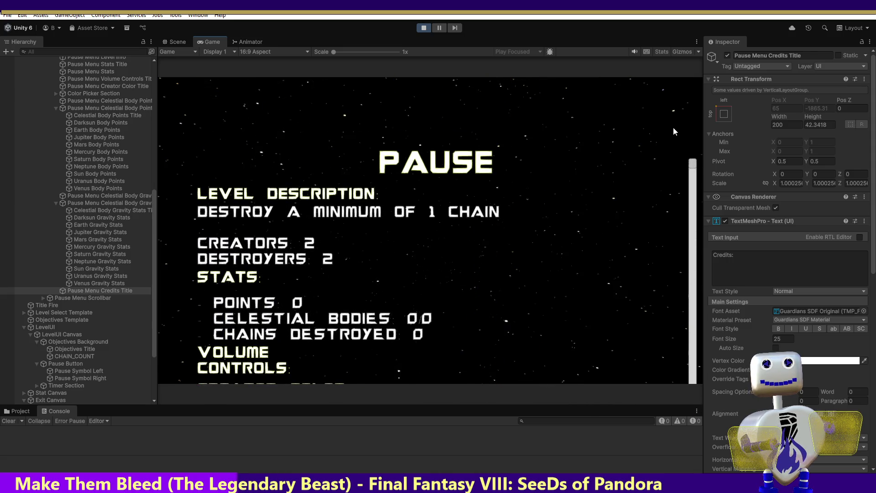
click(424, 29)
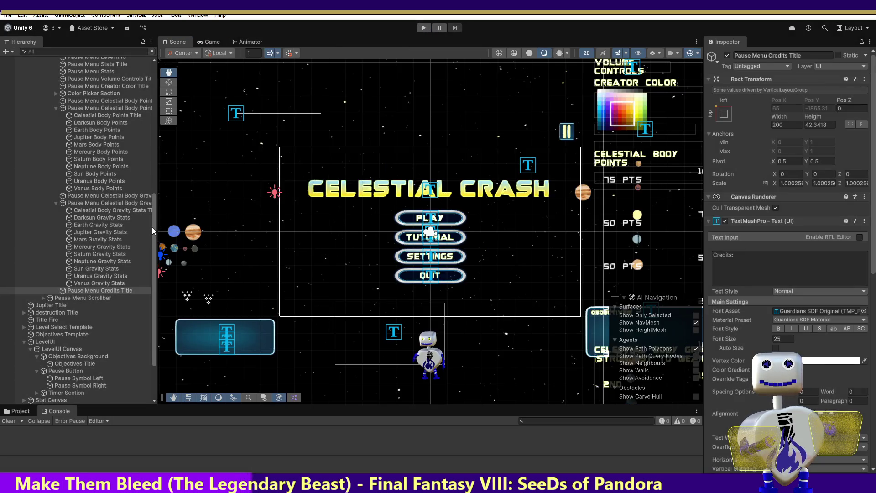
- Inspect Choose Level Text, Pause Symbol Left and Objectives Title, ending on Level Select Template
mouse_move(155, 218)
mouse_down()
mouse_move(150, 159)
mouse_move(116, 154)
mouse_move(153, 100)
mouse_up()
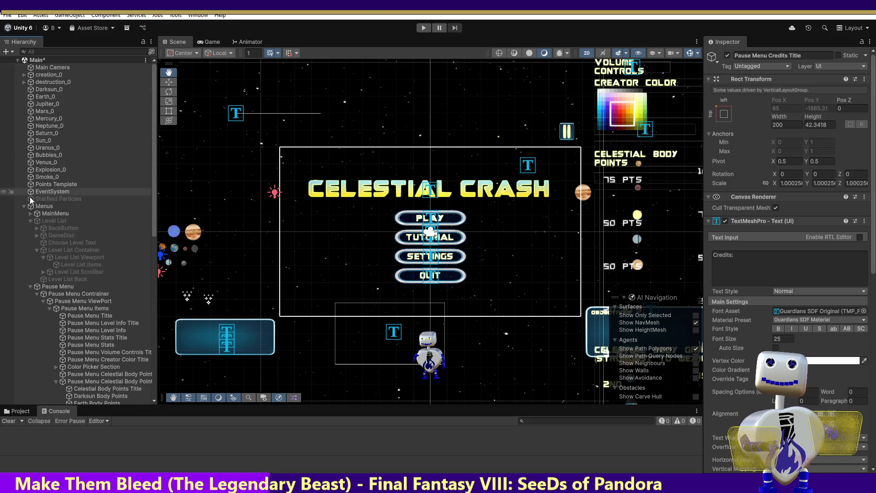
click(64, 244)
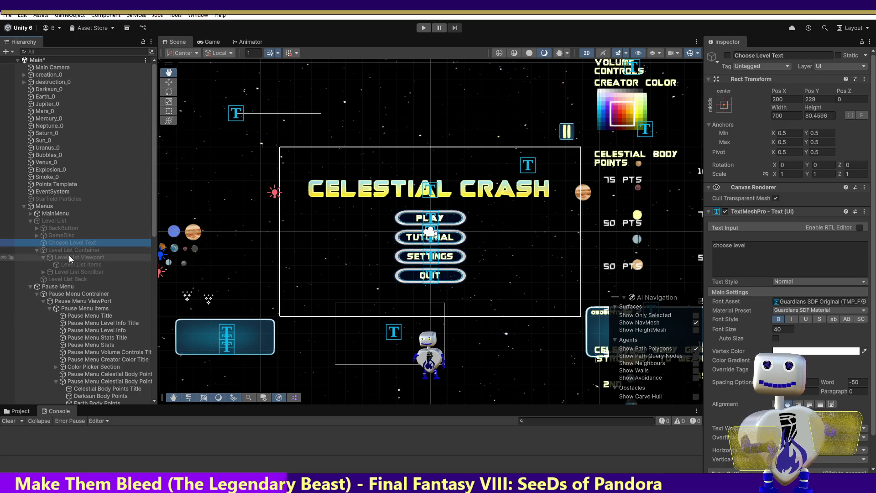
drag(156, 226, 156, 264)
drag(155, 234, 165, 414)
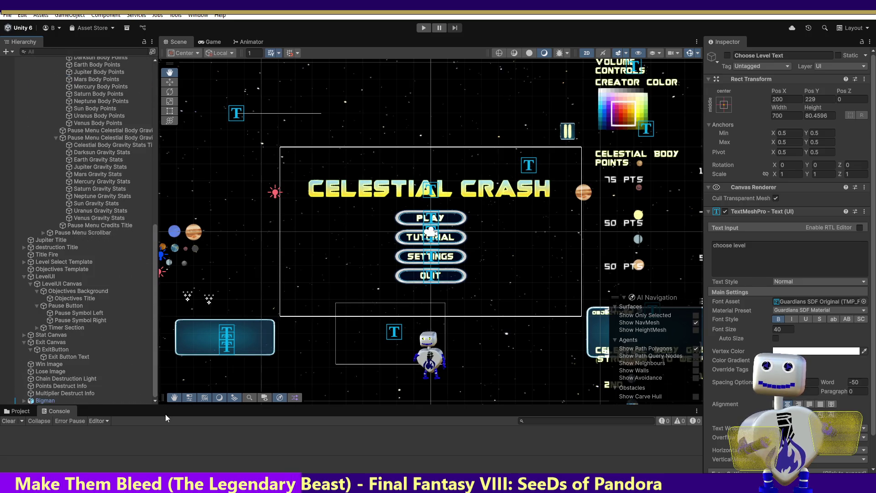
click(81, 314)
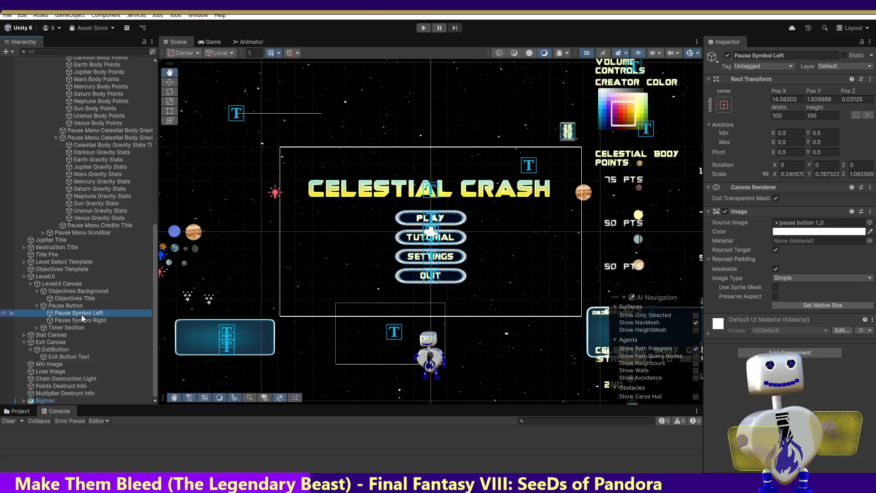
click(66, 300)
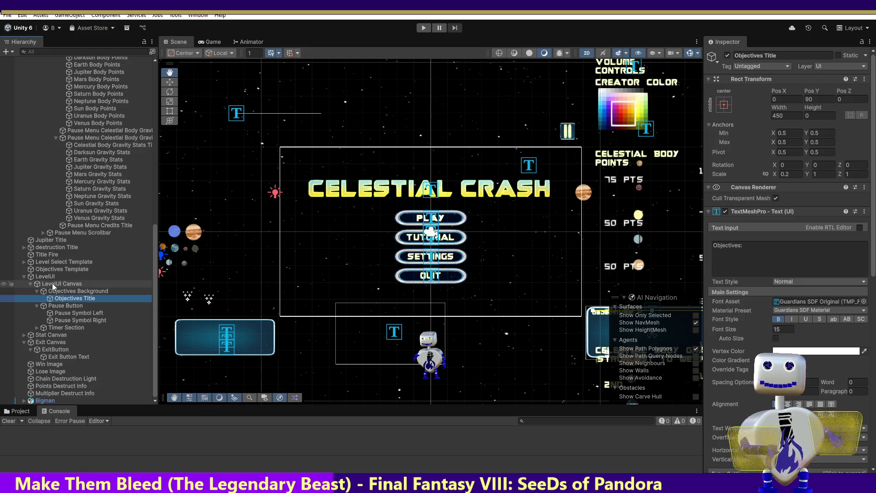
click(27, 262)
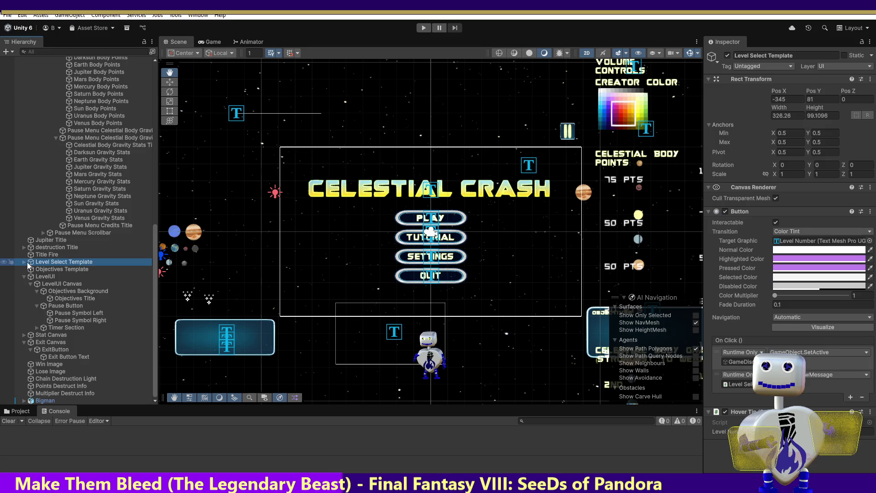
- Expand Level Select Template and inspect its Level Number, Level Text and Level Select Back children
click(24, 261)
click(55, 276)
click(57, 284)
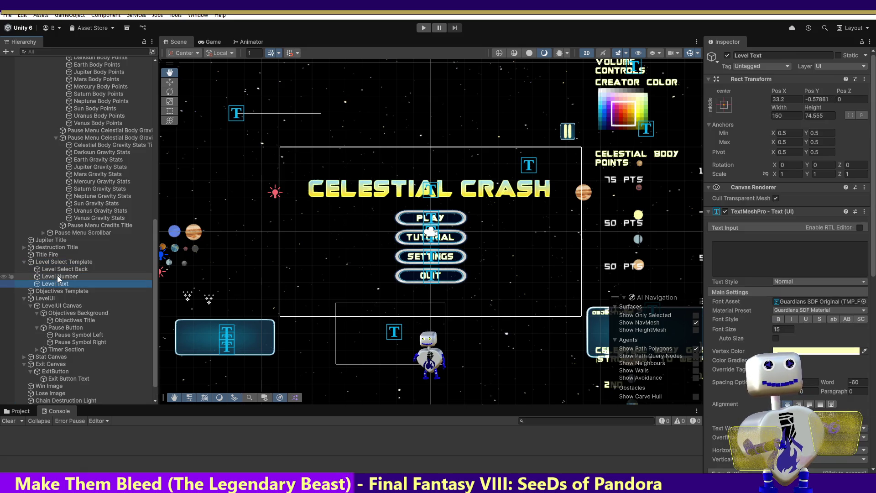
click(58, 270)
click(58, 274)
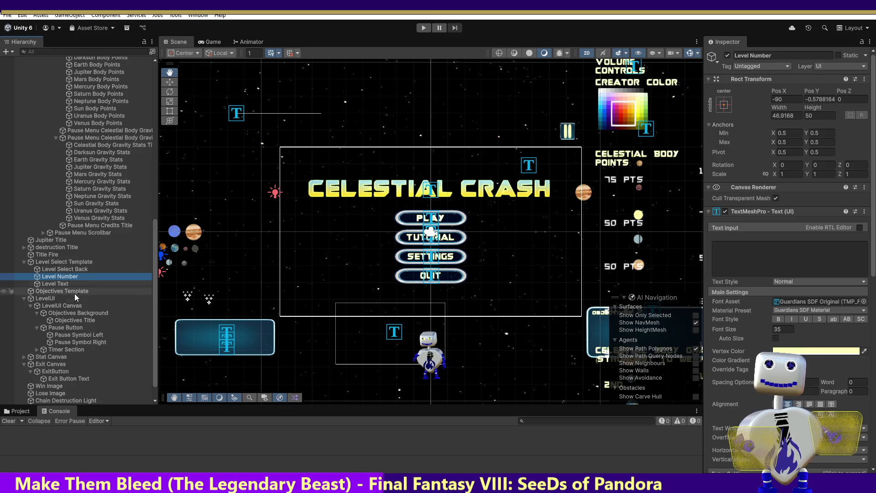
- Review the Objectives, Credits and Gravity Stats titles, ending on the Pause Menu Title
click(72, 320)
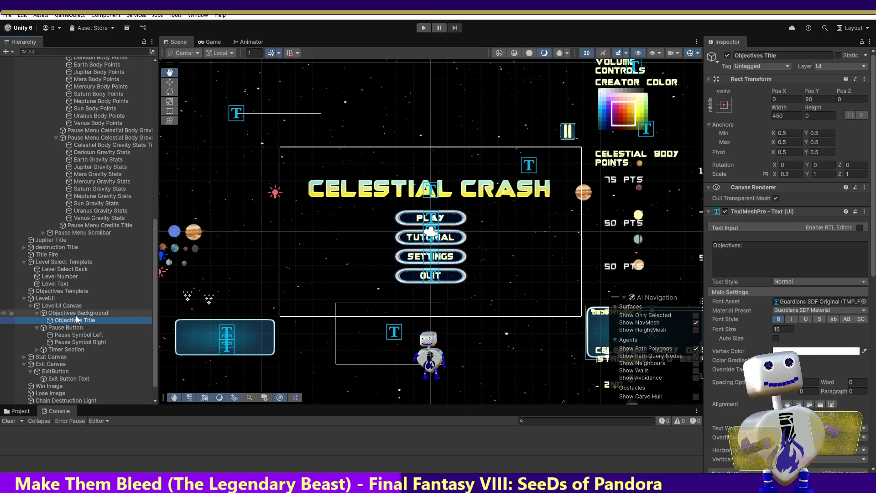
click(97, 335)
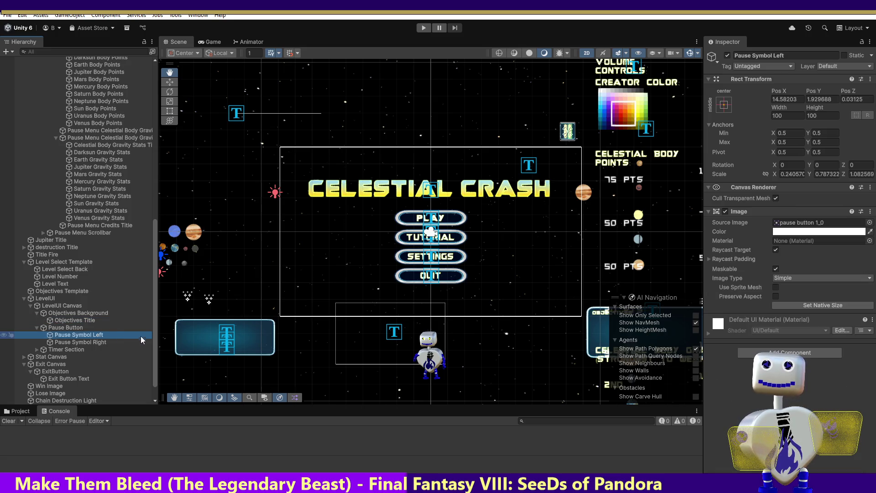
scroll(155, 335, down, 2)
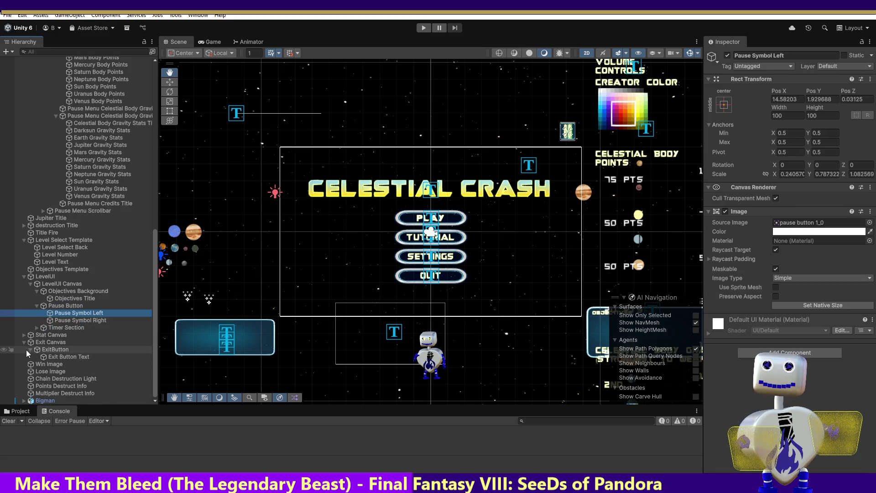
click(102, 200)
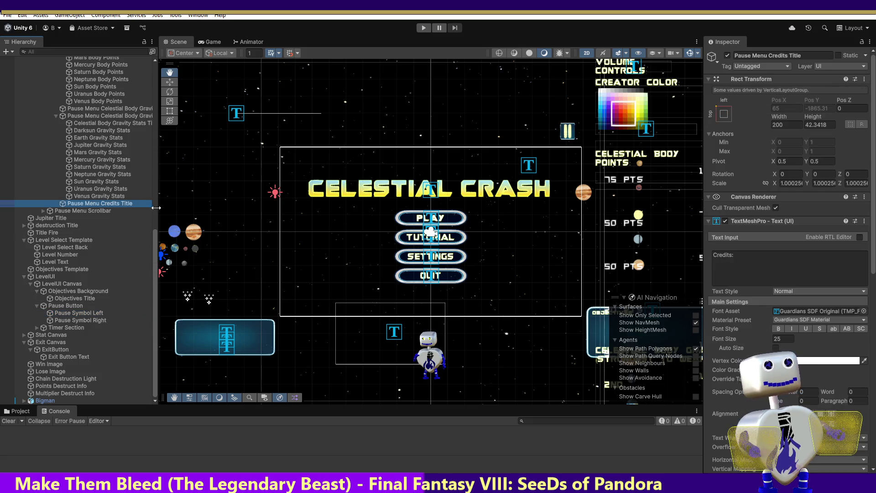
click(104, 124)
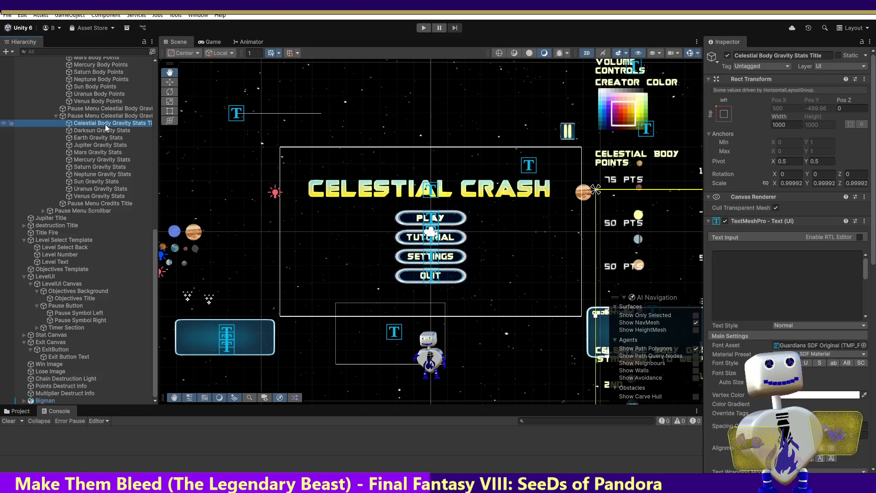
drag(155, 256, 154, 125)
click(89, 241)
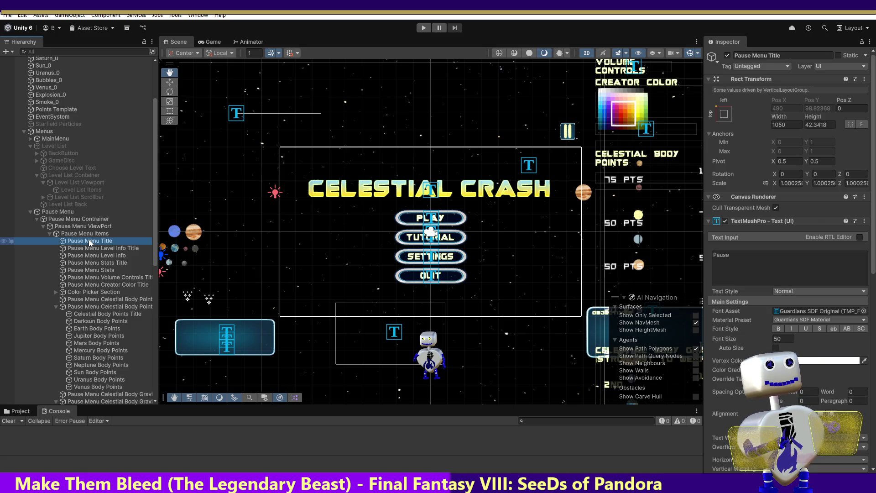
- Change the pause menu heading to Paused and set the level description title to font size 15
click(776, 254)
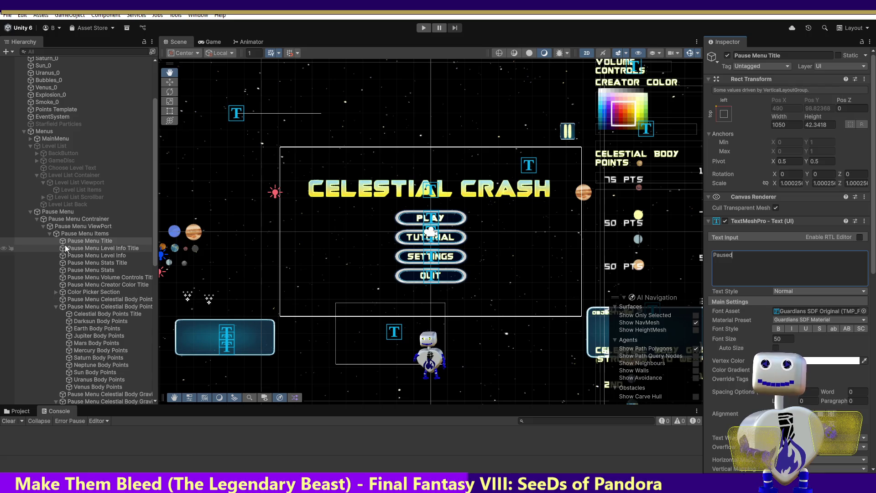
click(100, 248)
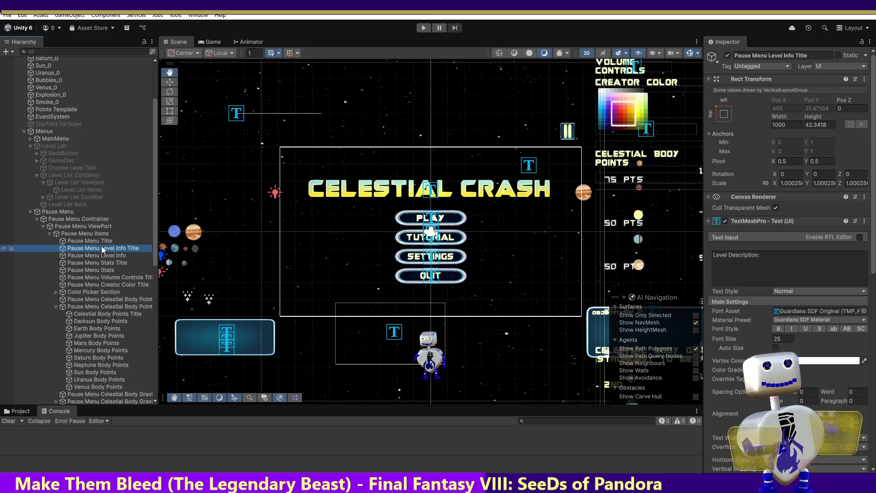
click(101, 249)
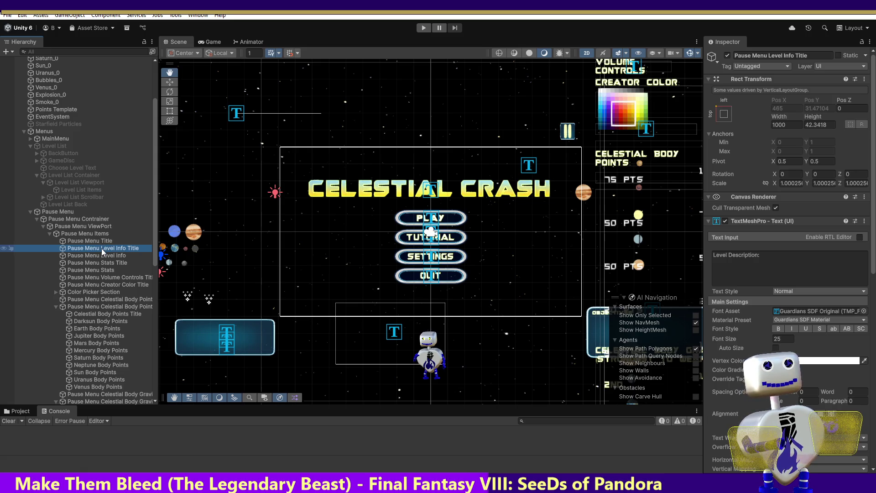
click(785, 339)
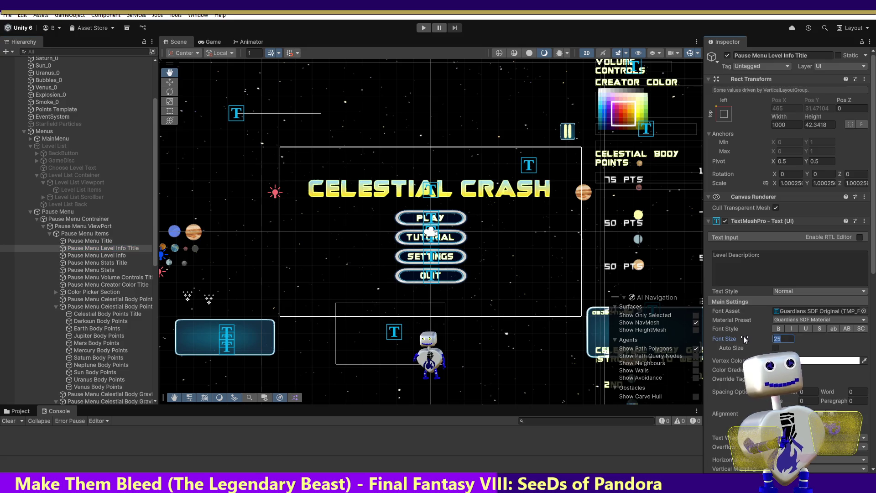
text(15)
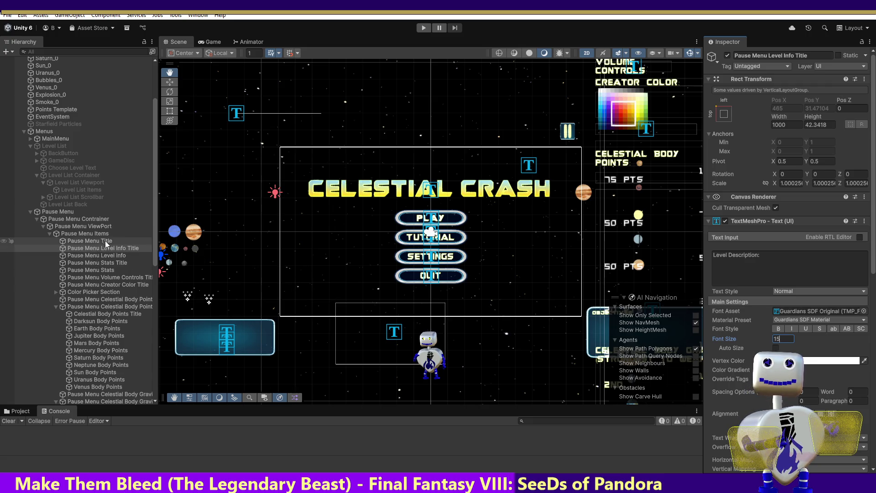
- Set the level info text's font size to 15
drag(153, 218, 162, 355)
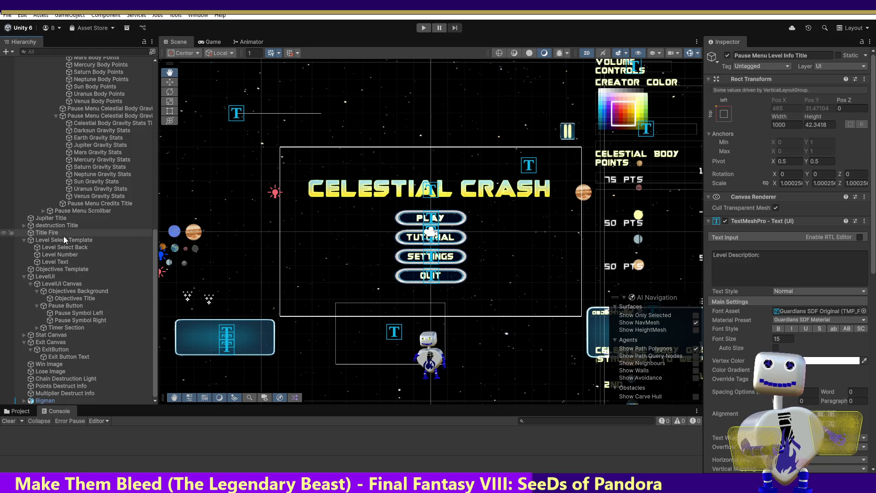
click(76, 297)
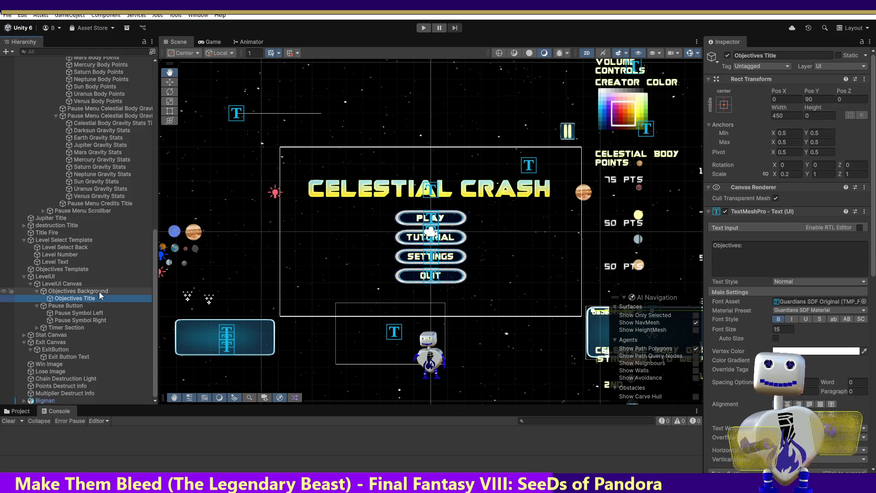
drag(152, 290, 166, 180)
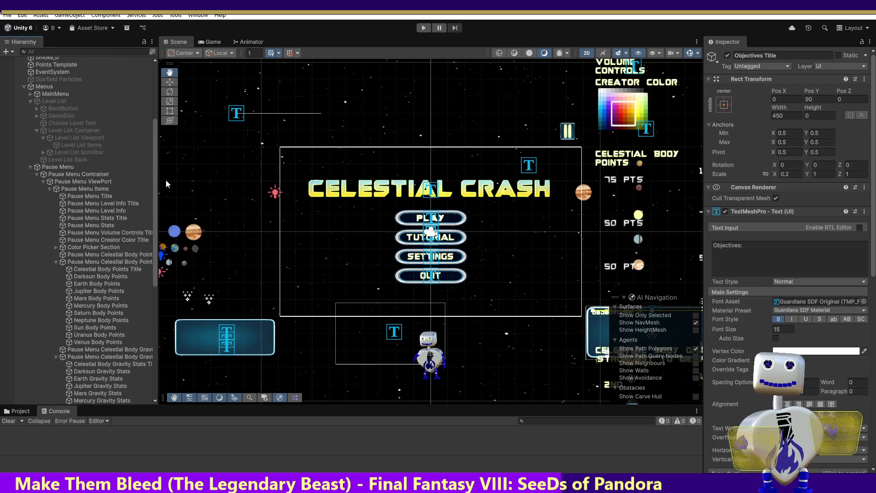
click(105, 204)
click(109, 210)
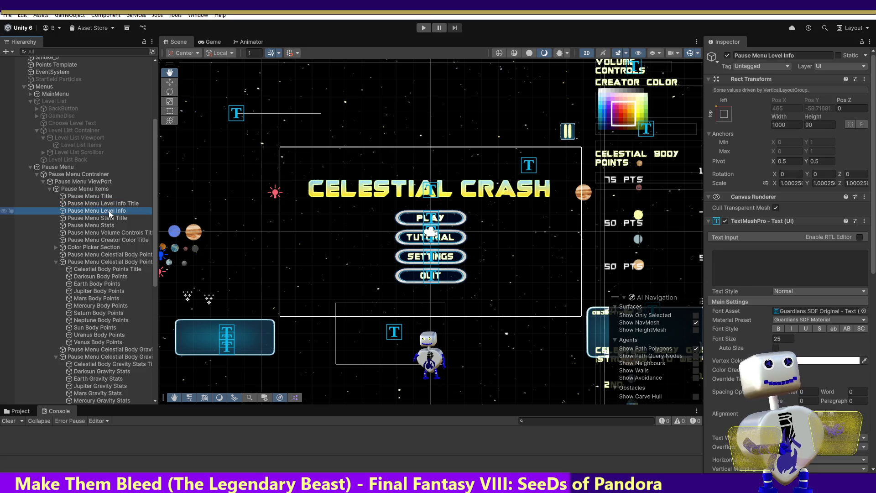
click(109, 203)
click(109, 208)
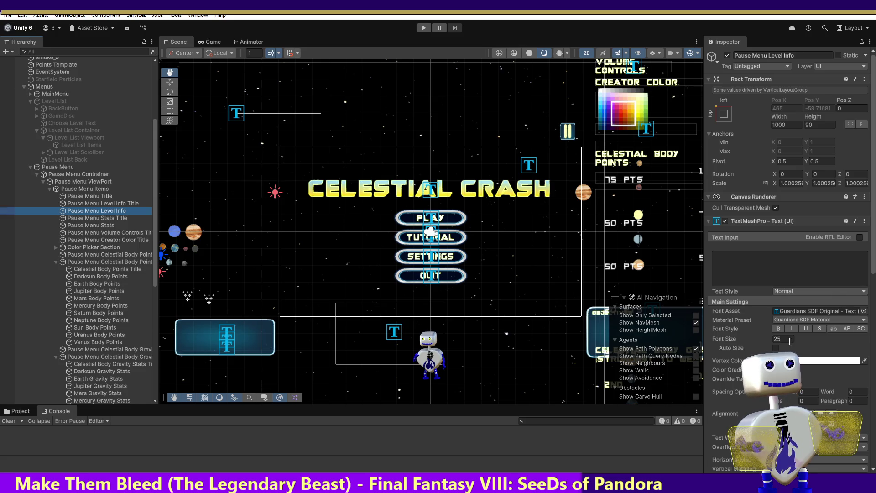
click(756, 338)
text(15)
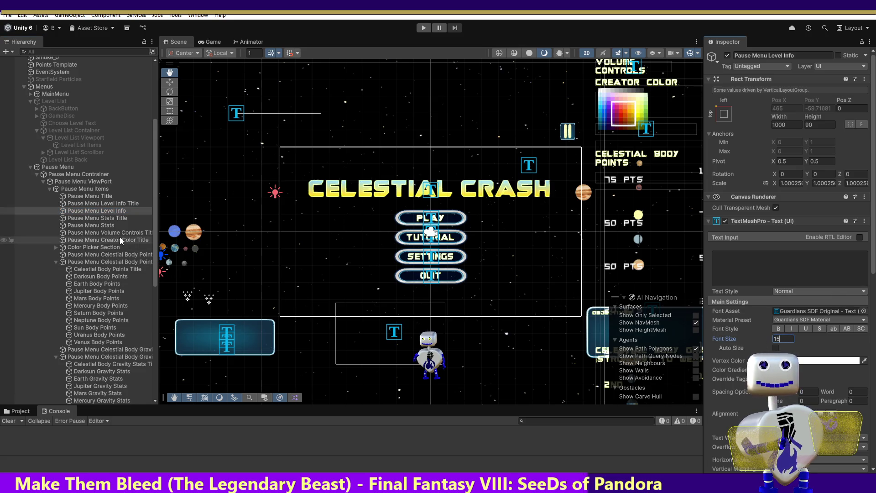
- Set the Stats title and pause menu stats text to font size 15
click(112, 218)
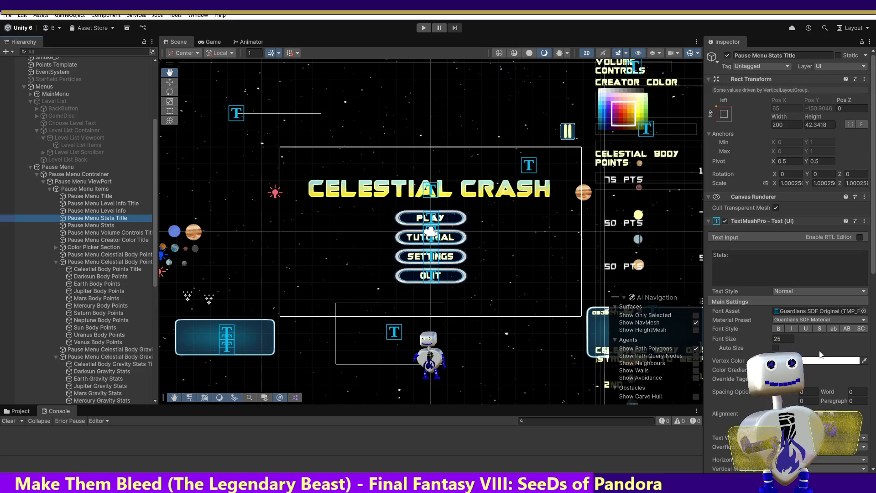
click(783, 339)
text(15)
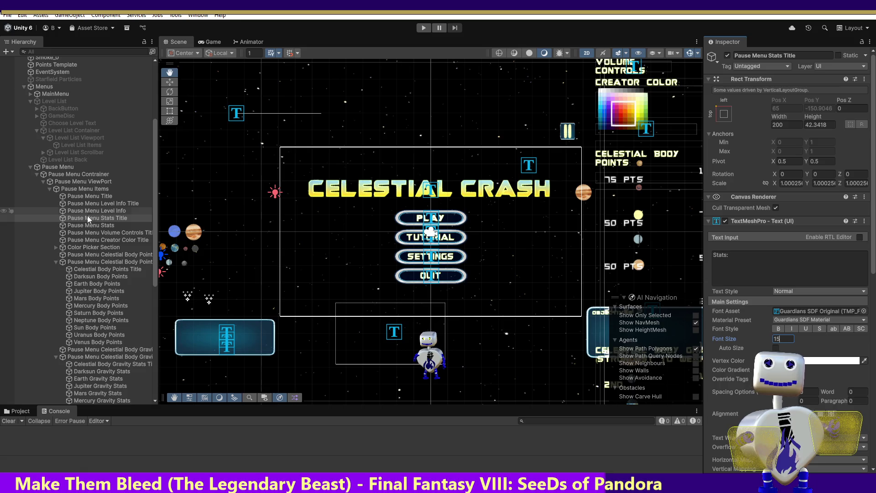
click(83, 226)
click(786, 341)
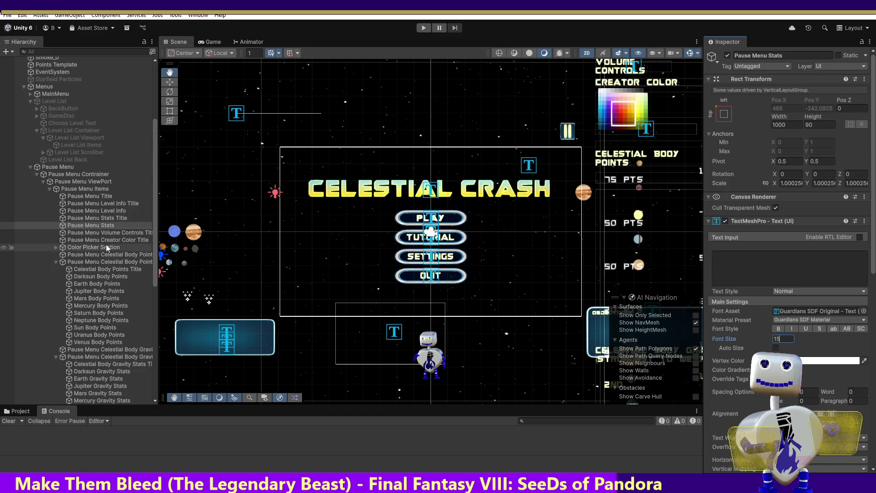
- Give the Volume Controls and Creator Color titles font size 15
click(97, 233)
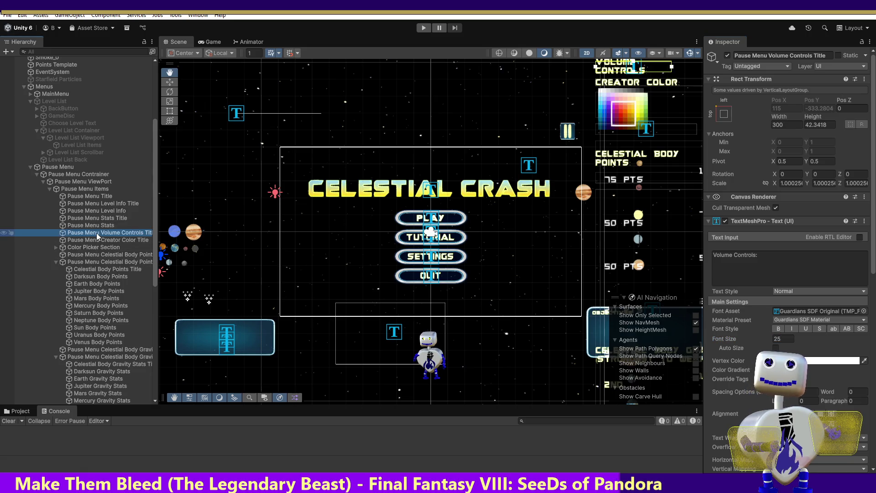
double_click(786, 339)
text(1)
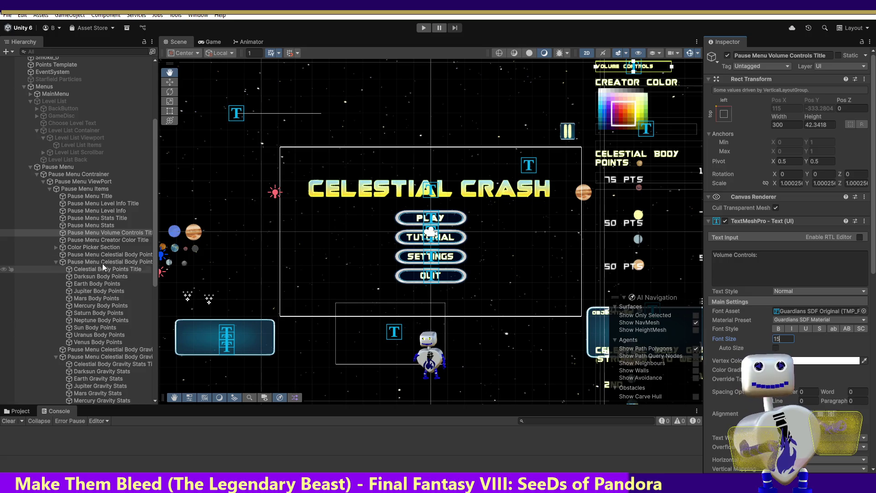
click(100, 241)
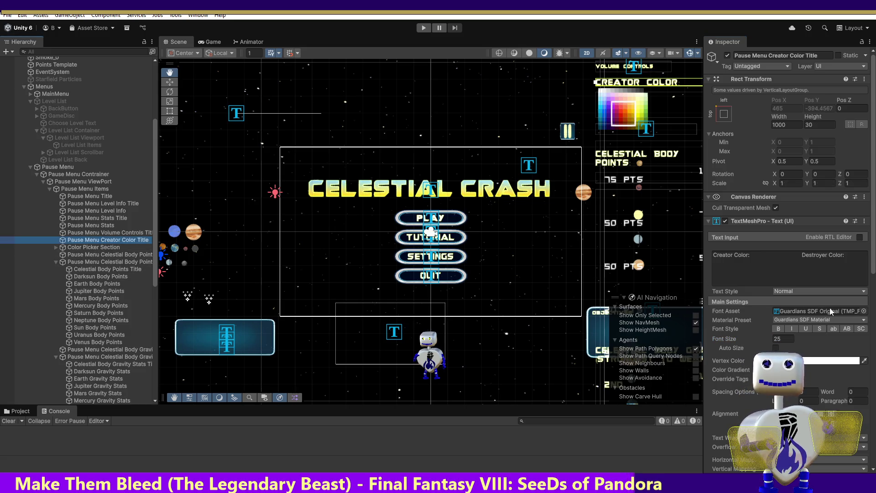
double_click(774, 339)
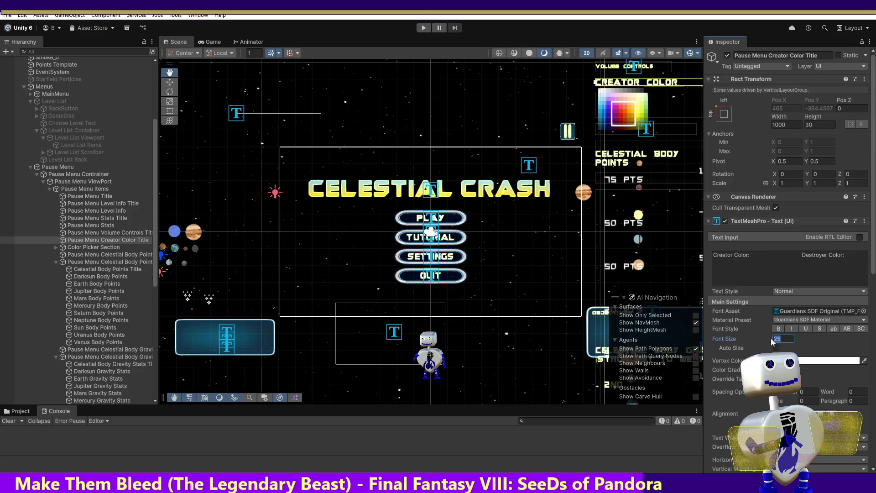
text(15)
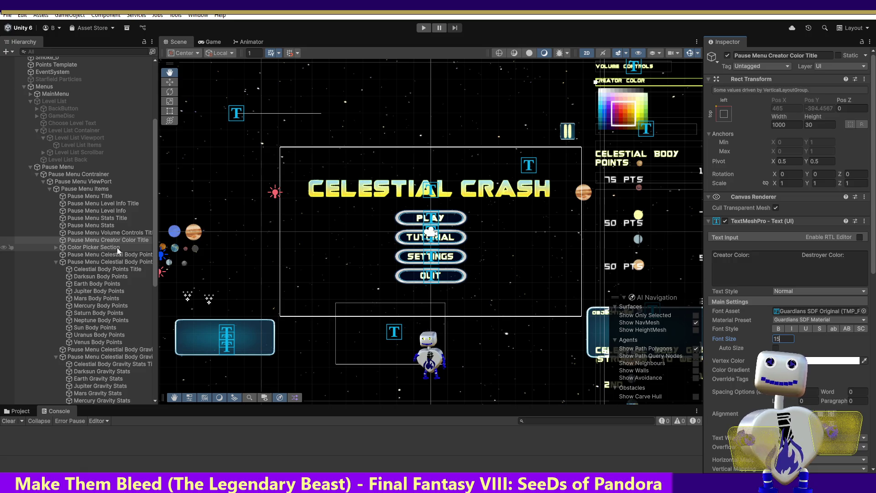
- Bring the PAUSED menu into view and set the Celestial Body Points heading to font size 15
mouse_move(636, 155)
mouse_down()
mouse_move(530, 181)
mouse_move(383, 271)
mouse_move(359, 365)
mouse_up()
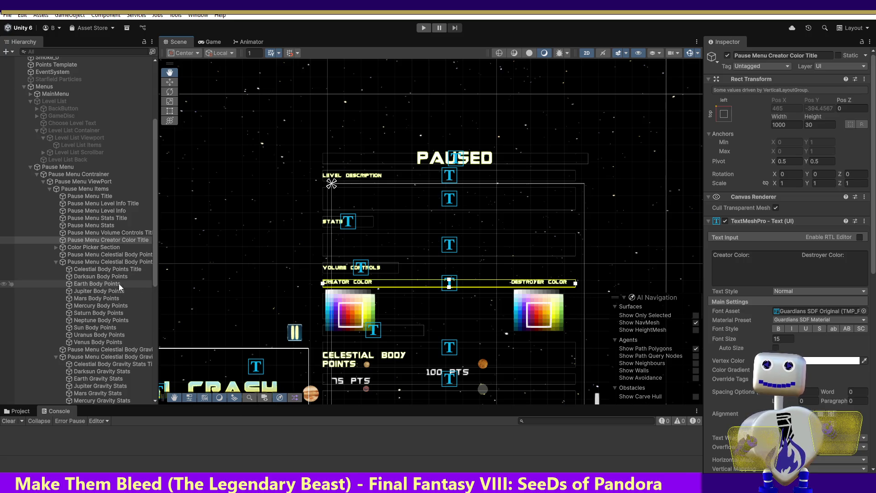
click(100, 248)
click(101, 253)
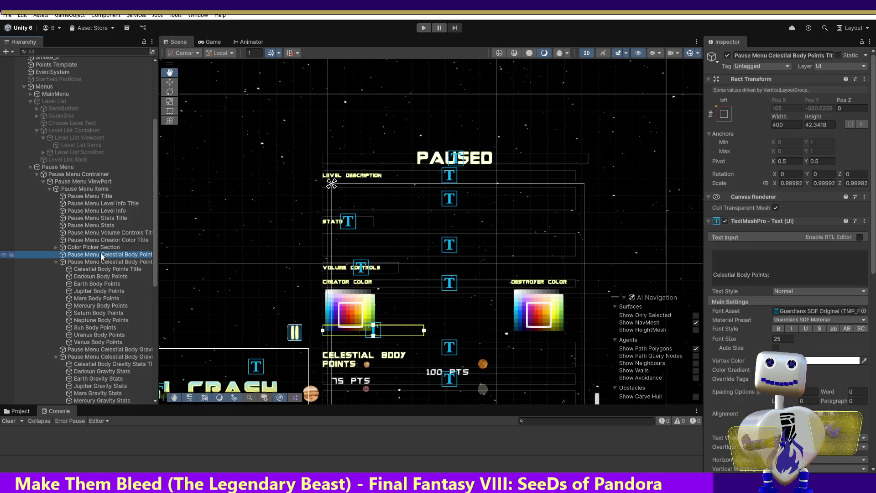
click(751, 338)
text(15)
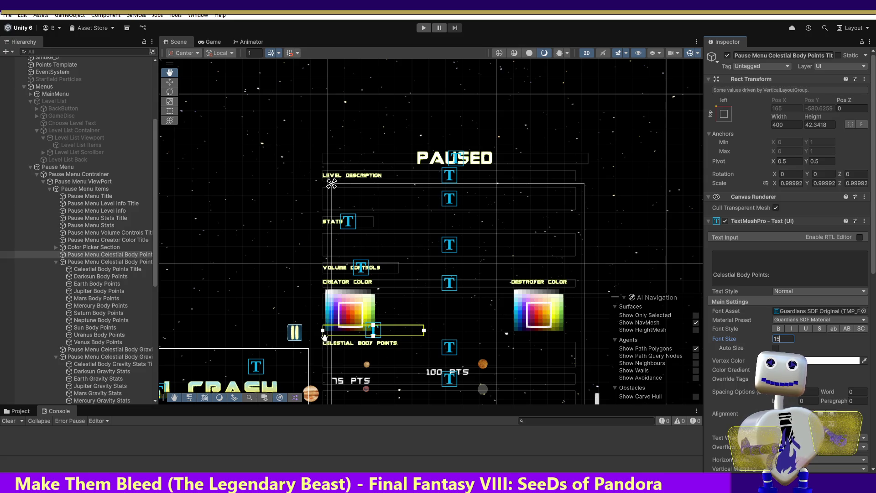
- Shrink the font size of the celestial body points text, gravity title and gravity stats title
click(94, 262)
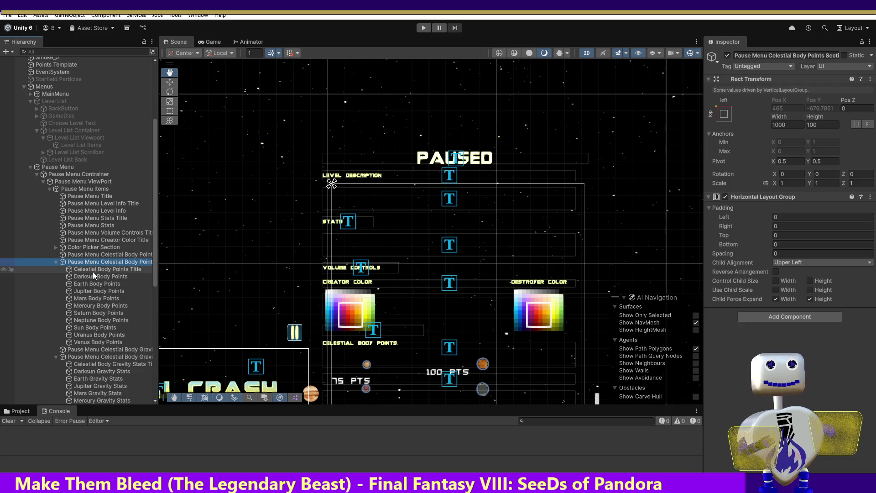
click(92, 270)
click(817, 373)
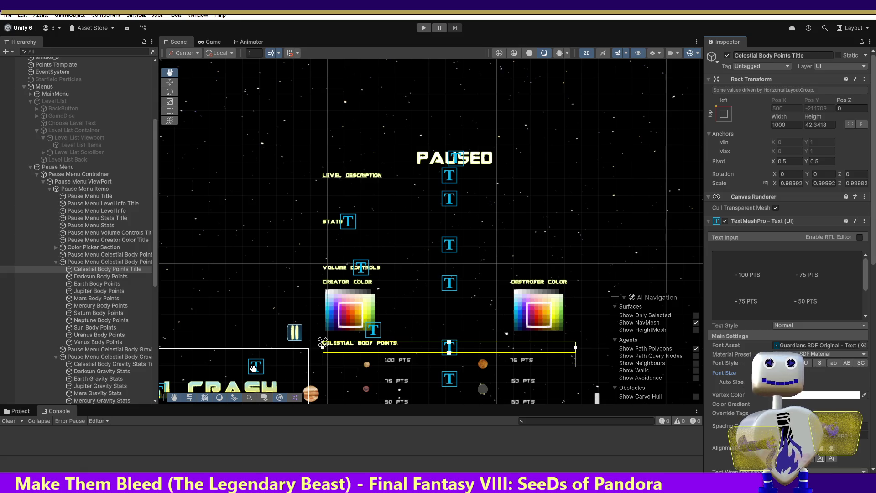
click(105, 349)
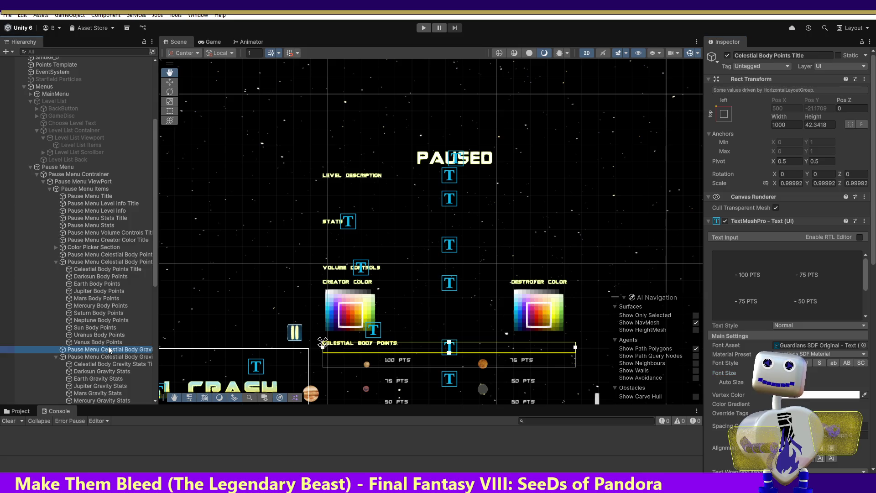
click(724, 373)
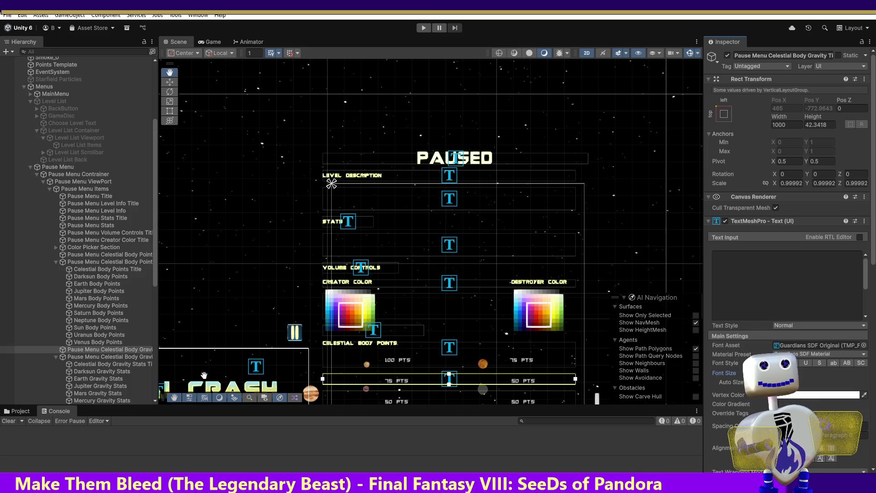
click(107, 357)
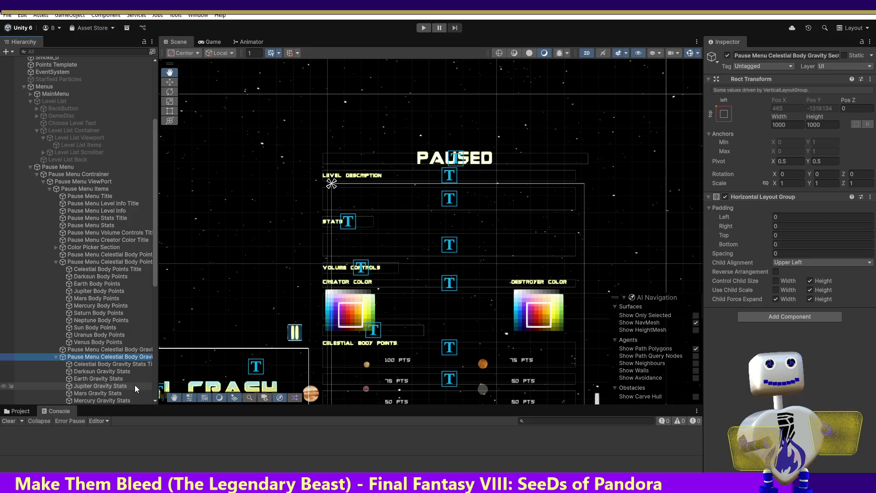
click(125, 364)
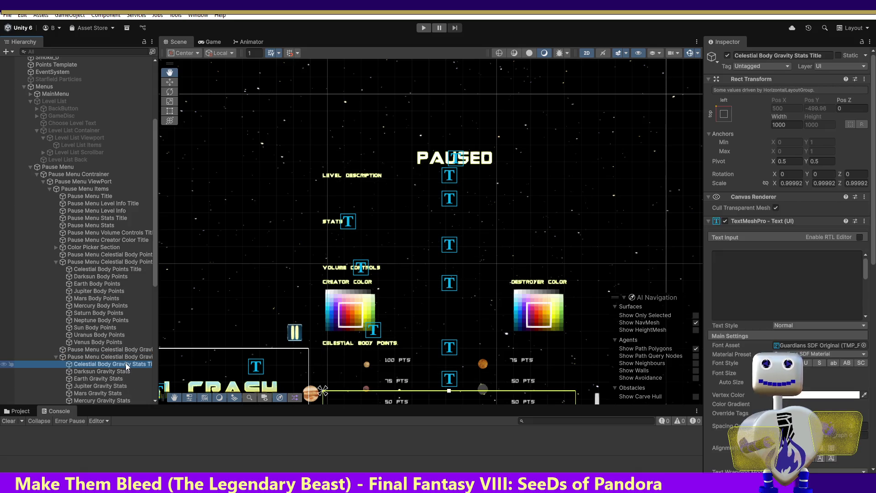
click(812, 373)
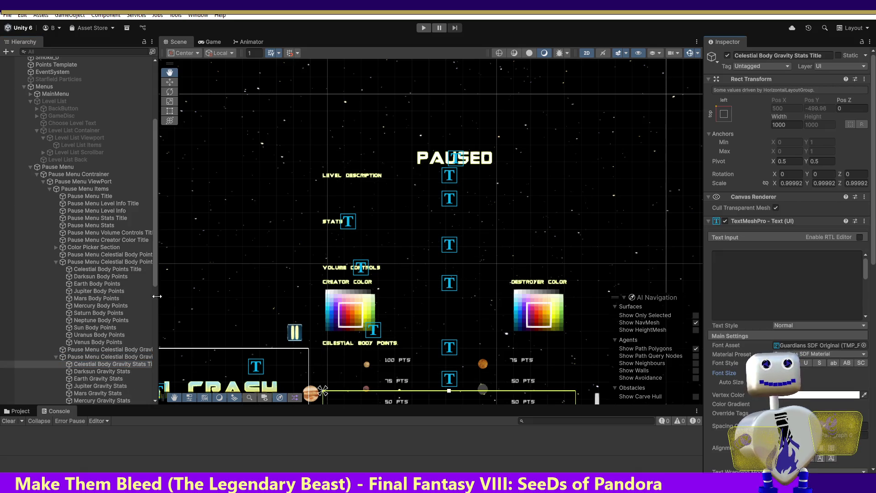
drag(154, 282, 152, 305)
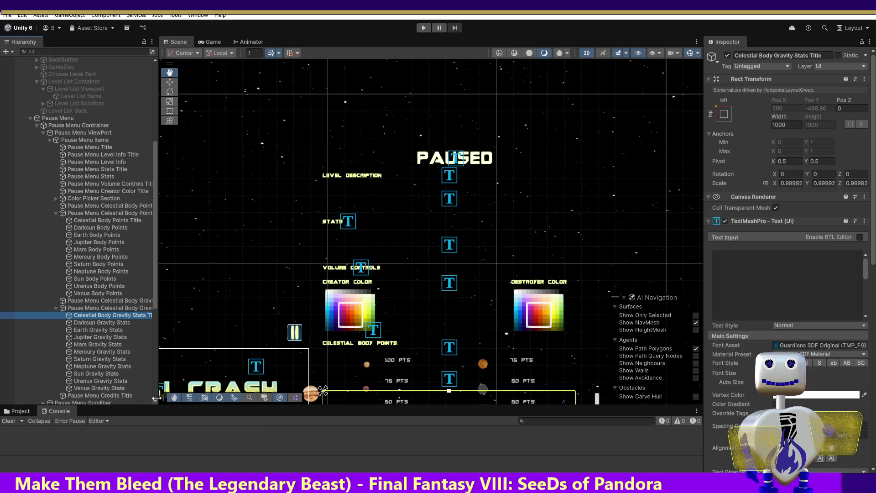
- Set the Pause Menu Credits Title to font size 15 and enter play mode
click(131, 396)
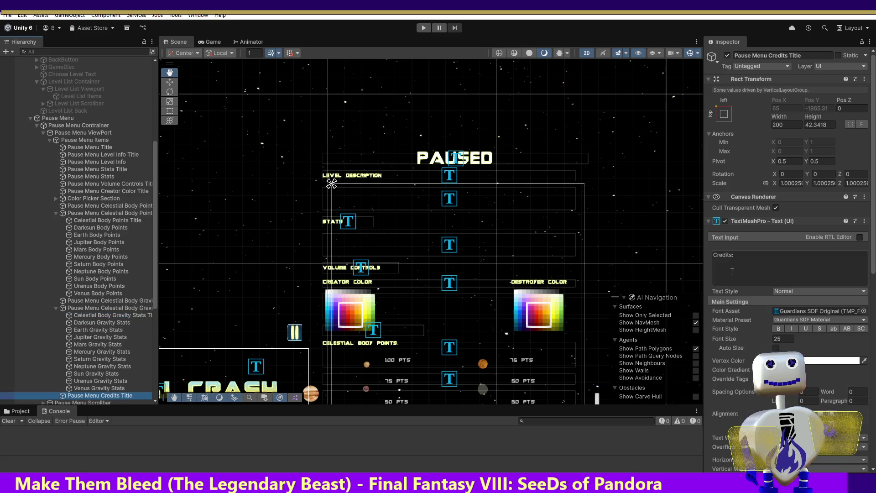
click(792, 338)
text(15)
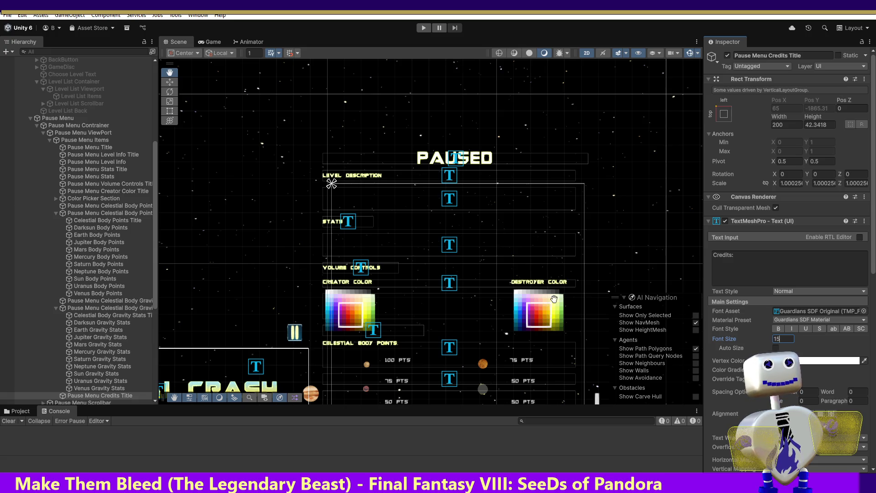
click(431, 27)
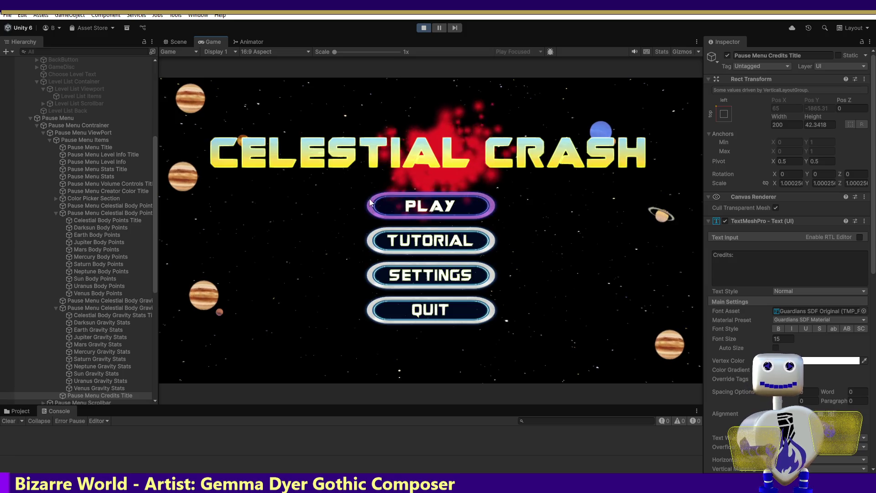
- Launch the Skill Challenge level, pause and scroll through the pause menu, then stop playing
click(416, 208)
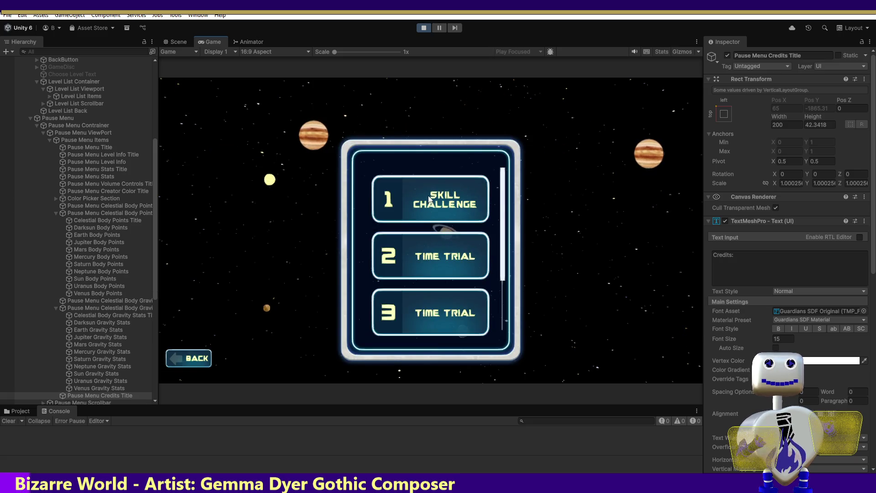
click(423, 203)
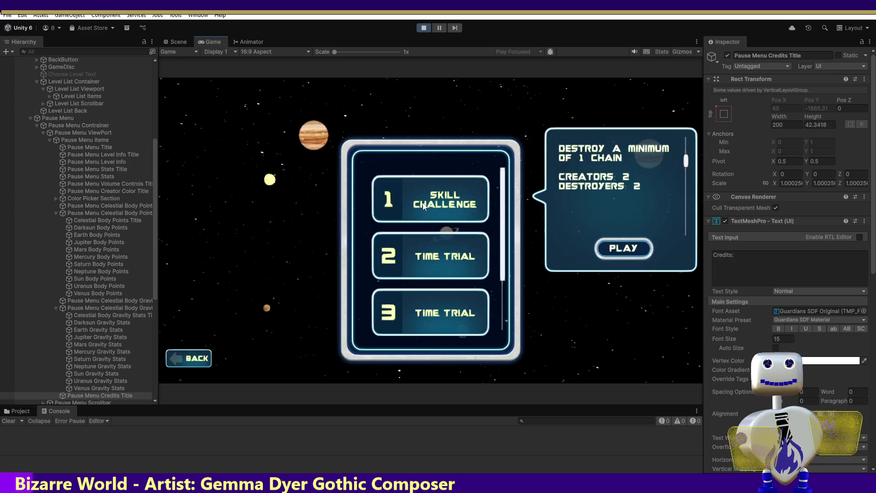
click(615, 245)
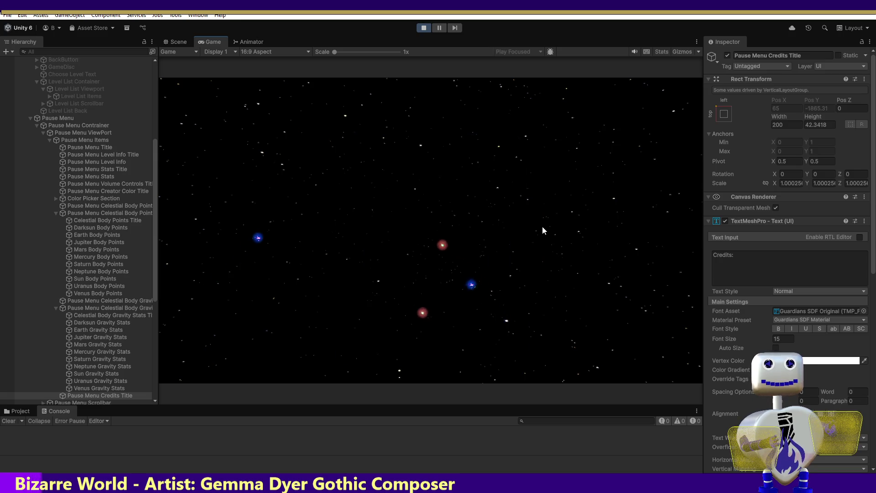
key(Escape)
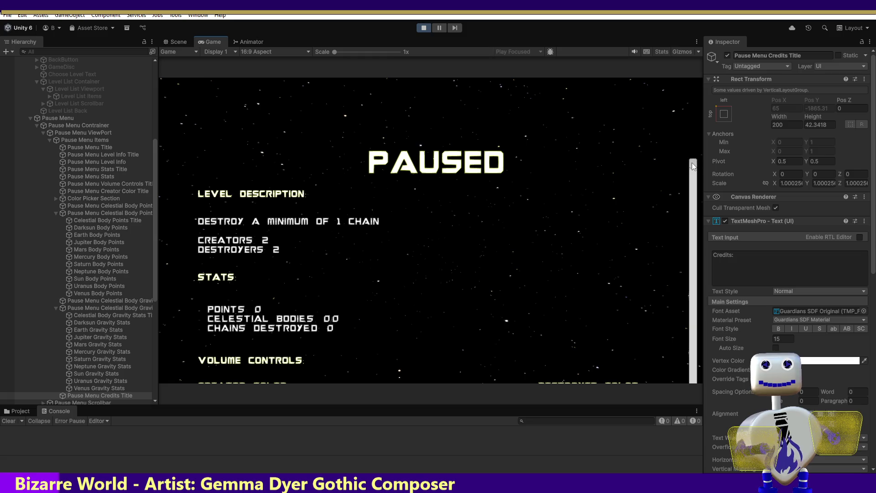
mouse_move(692, 166)
mouse_down()
mouse_move(702, 400)
mouse_move(674, 487)
mouse_move(659, 338)
mouse_move(662, 360)
mouse_up()
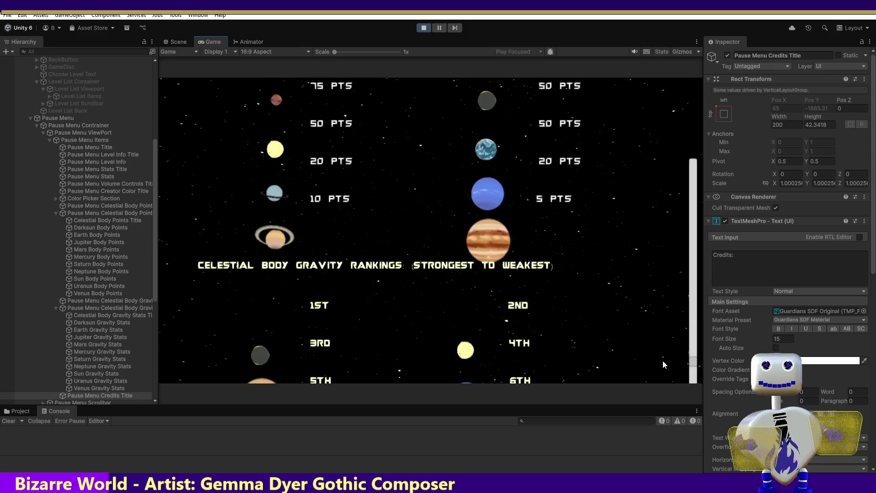
mouse_move(663, 360)
mouse_down()
mouse_move(663, 210)
mouse_move(648, 104)
mouse_up()
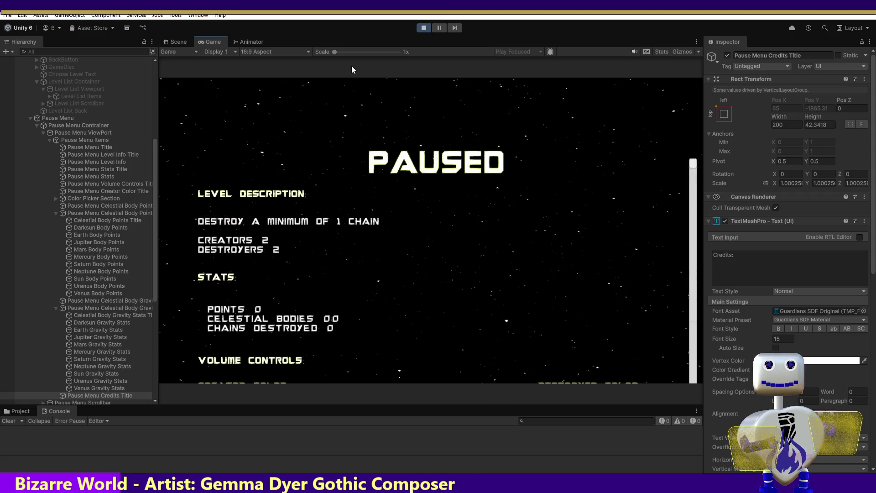
click(424, 28)
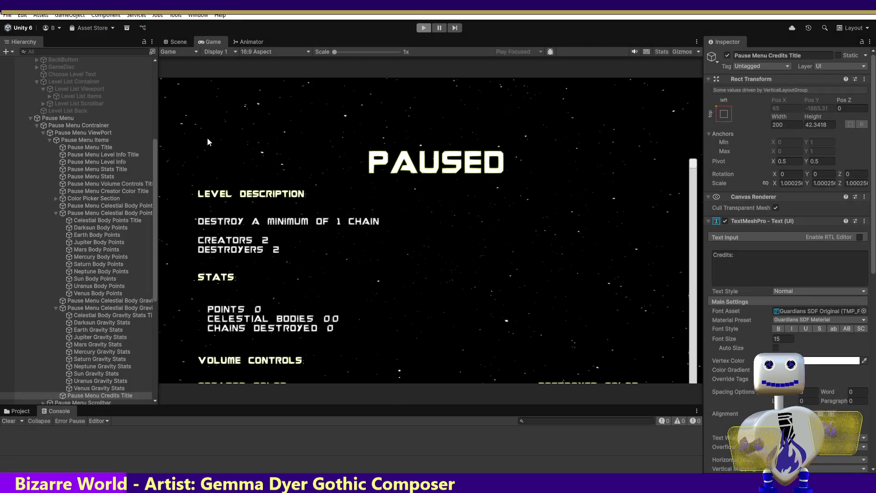
- Set the LEVEL DESCRIPTION heading's font size to 20
click(97, 148)
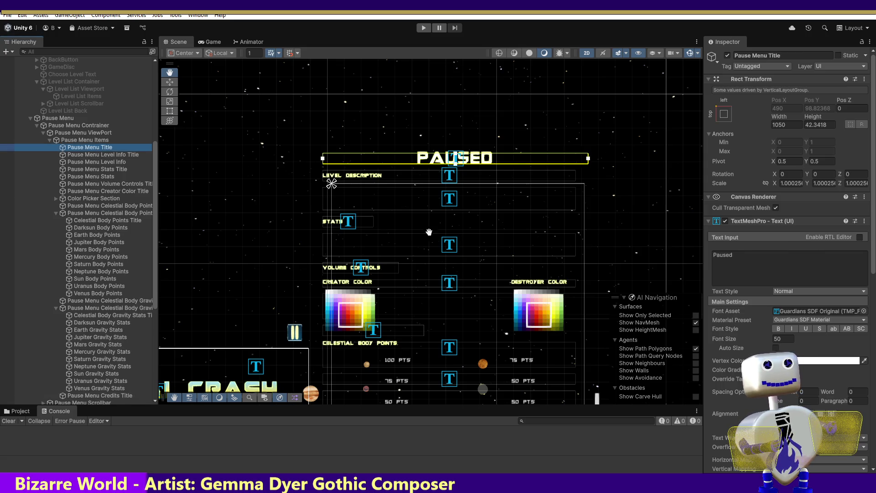
click(94, 160)
click(95, 155)
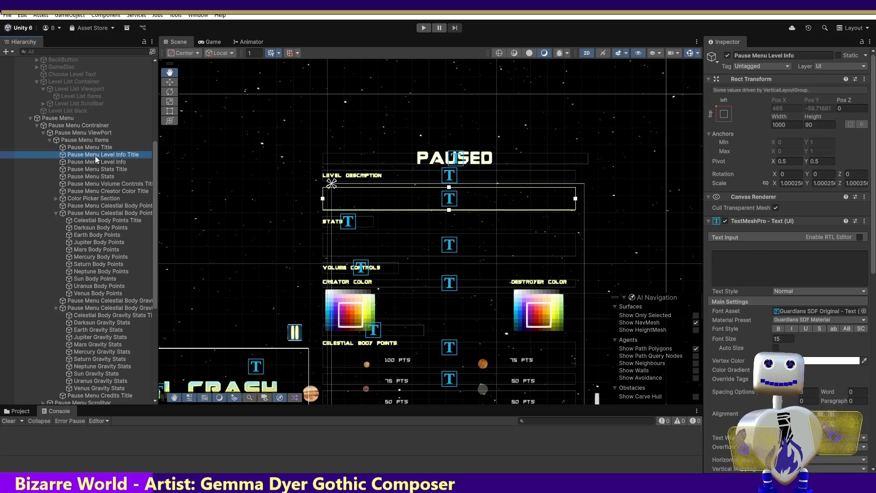
click(781, 340)
text(20)
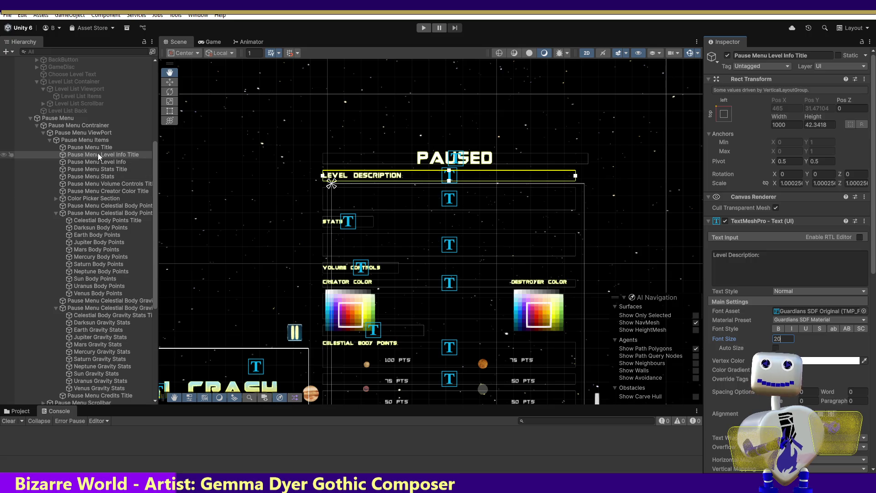
- Set the STATS heading's font size to 20, then select the VOLUME CONTROLS heading
click(103, 169)
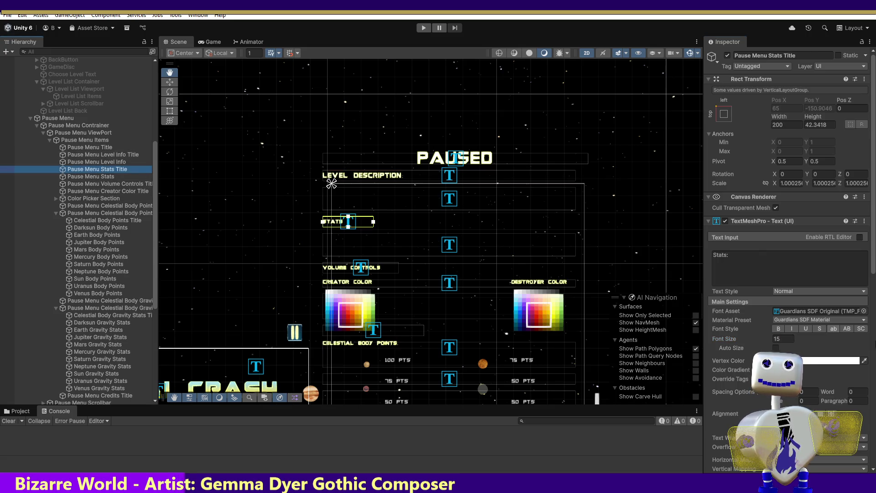
click(781, 339)
text(20)
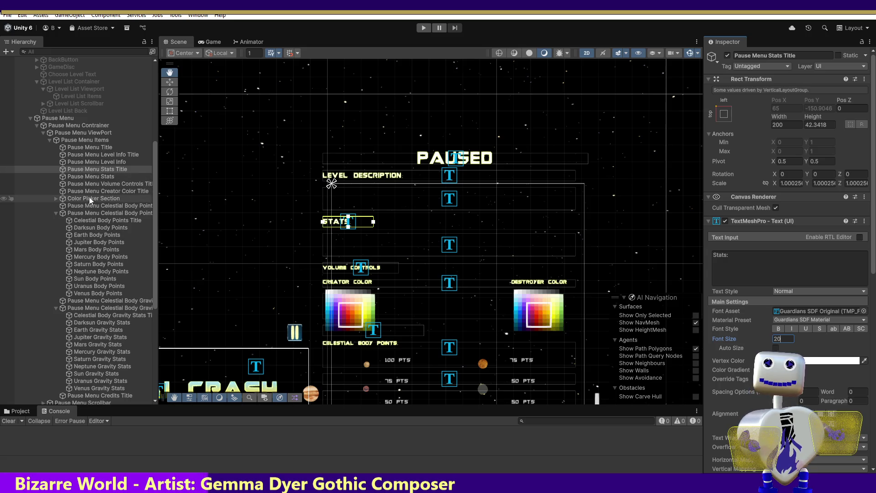
click(91, 184)
key(Up)
key(f)
click(96, 184)
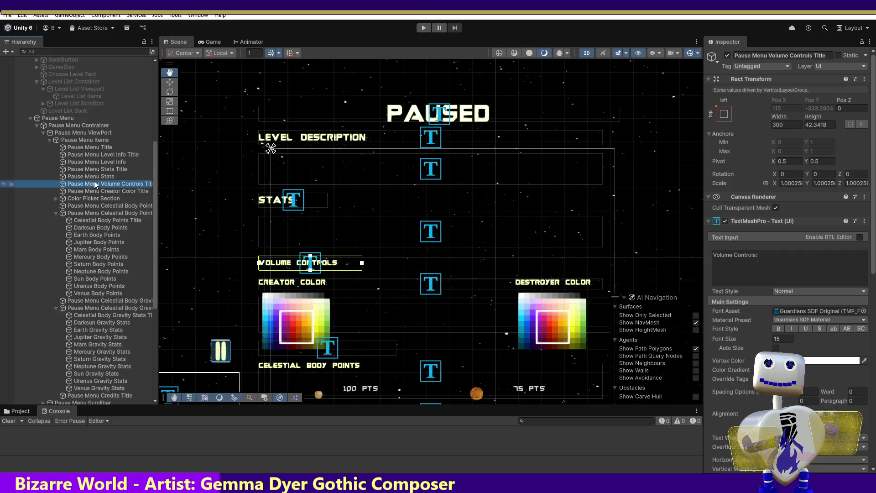
- Give the VOLUME CONTROLS heading font size 20 and a 400 by 50 Rect Transform box
click(766, 338)
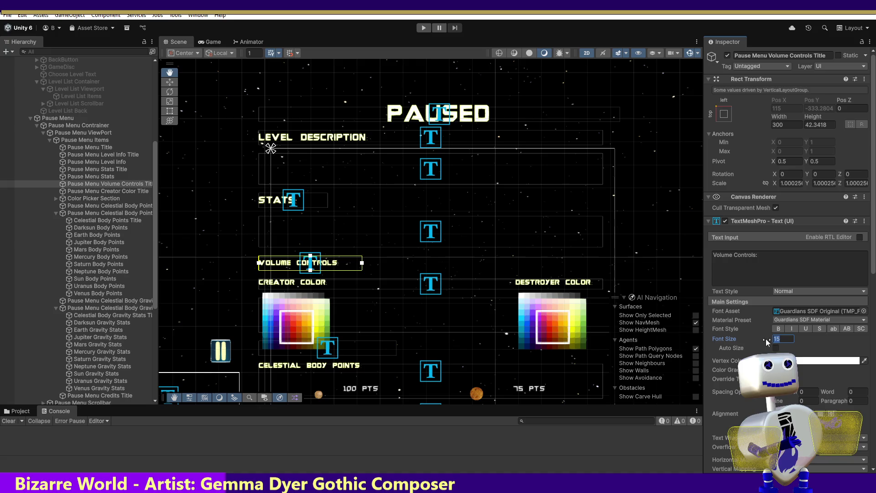
text(20)
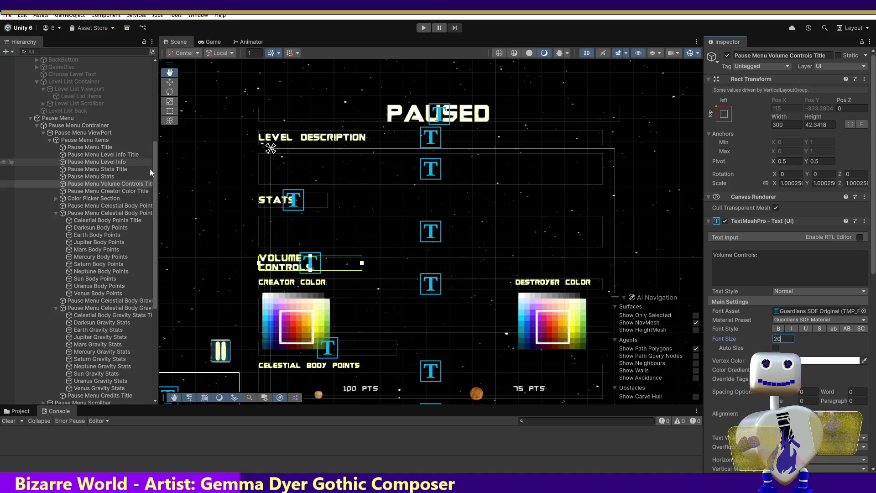
click(170, 83)
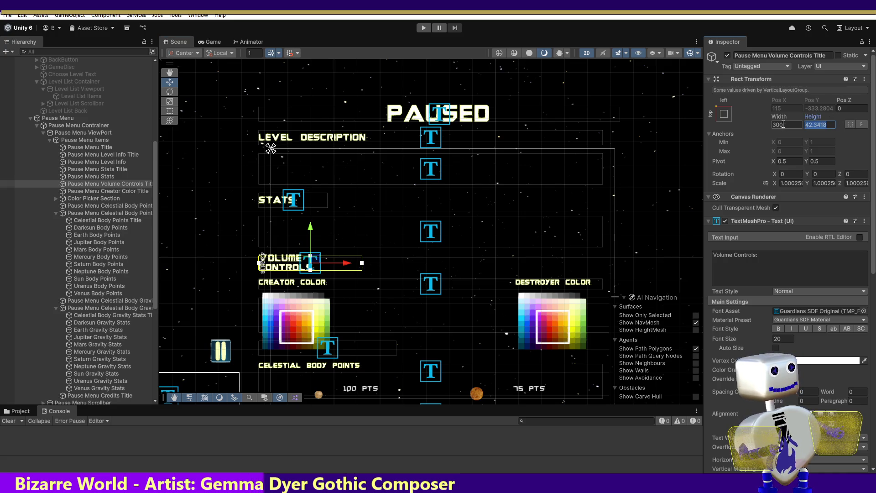
text(50)
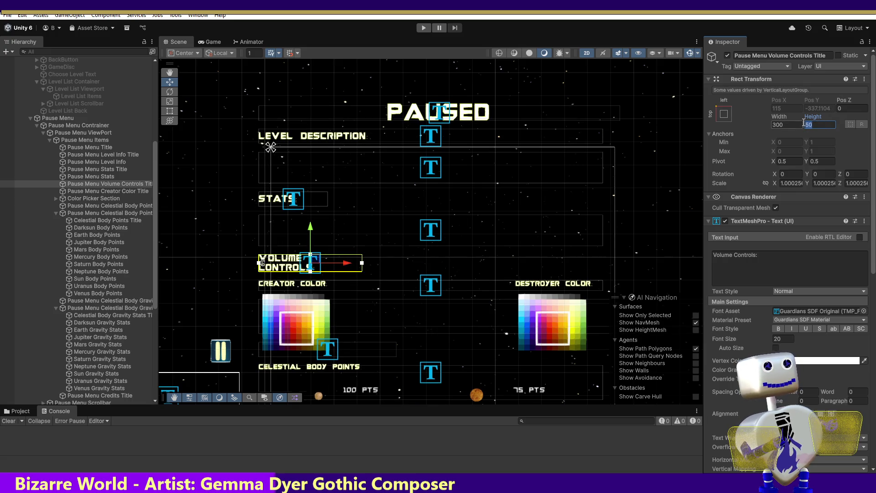
text(100)
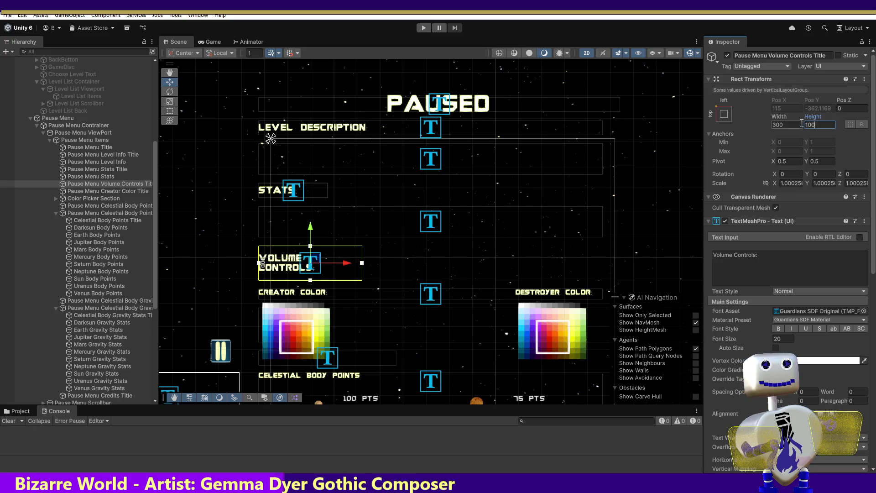
text(50)
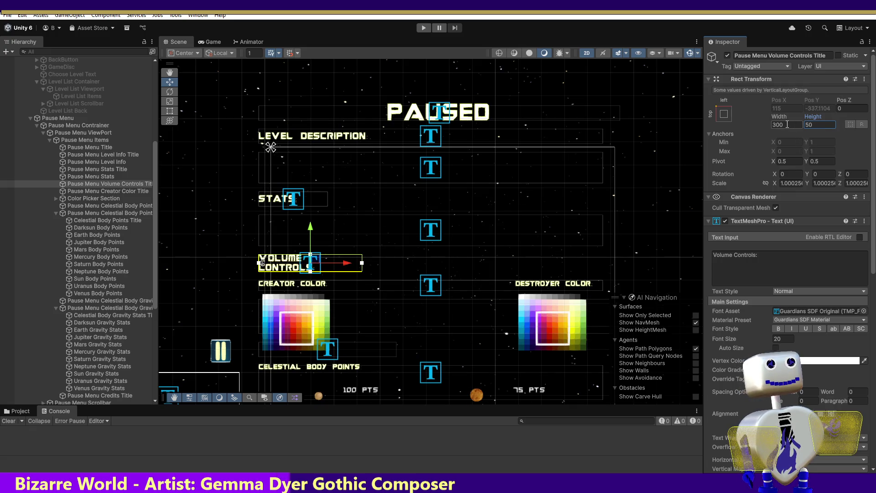
text(400)
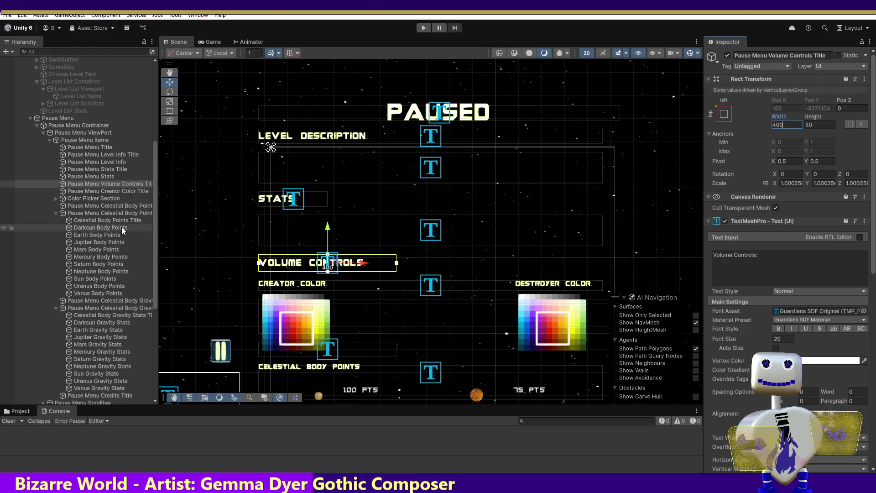
- Set the Creator Color heading's font size to 20
click(88, 191)
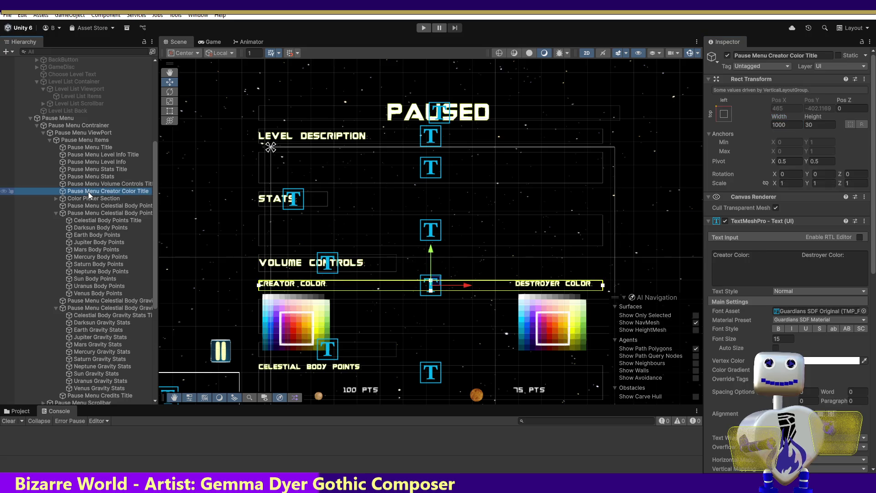
click(783, 339)
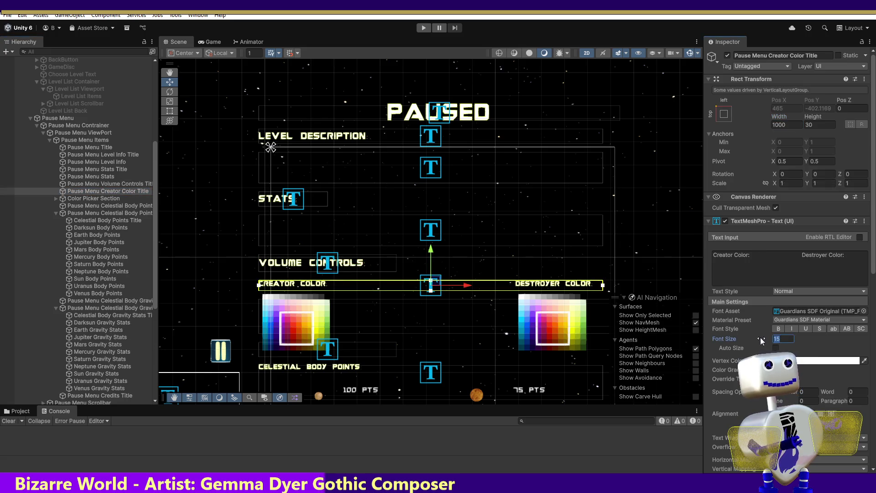
text(20)
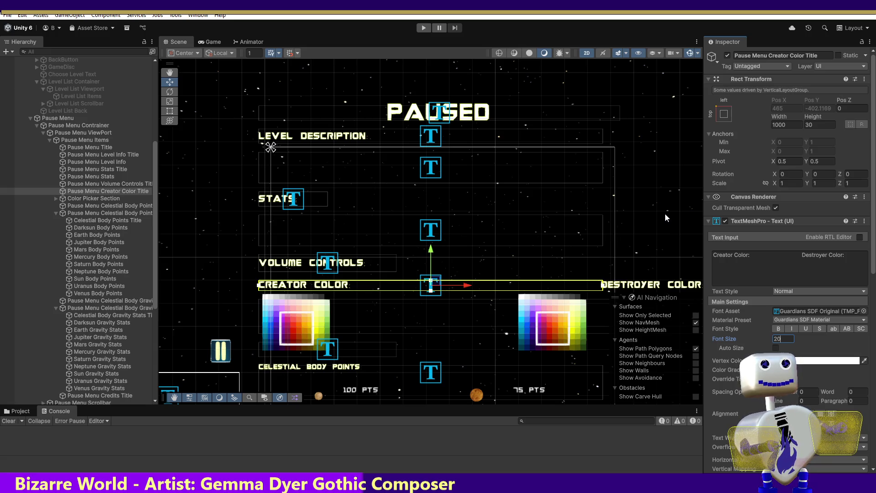
- Delete the spaces before 'Destroyer Color:' in the heading's text
click(780, 253)
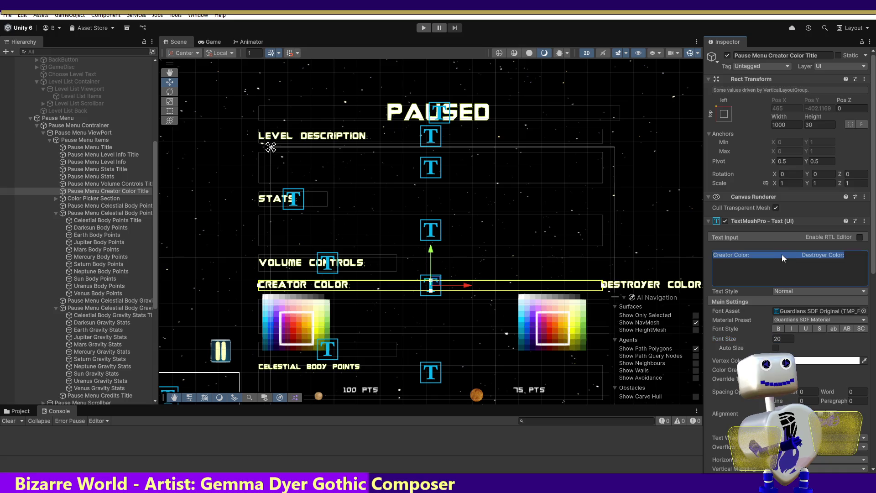
key(BackSpace)
key(BackSpace)
key(BackSpace)
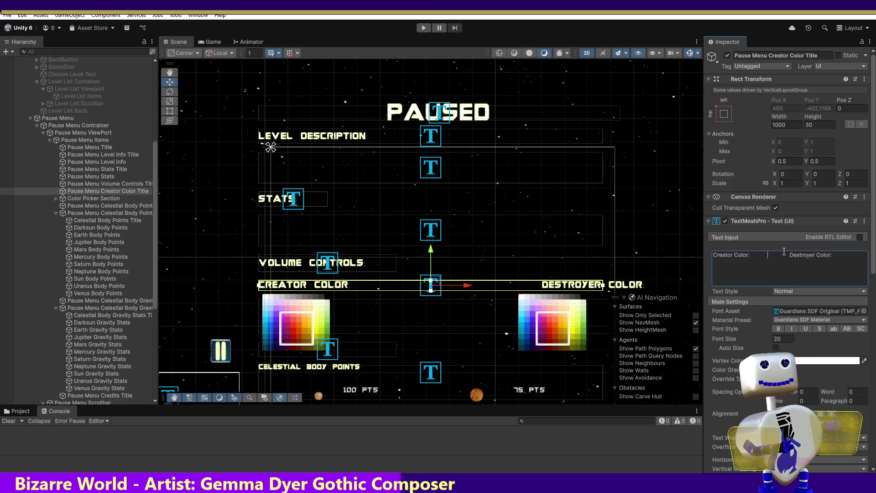
key(BackSpace)
key(BackSpace)
key(BackSpace)
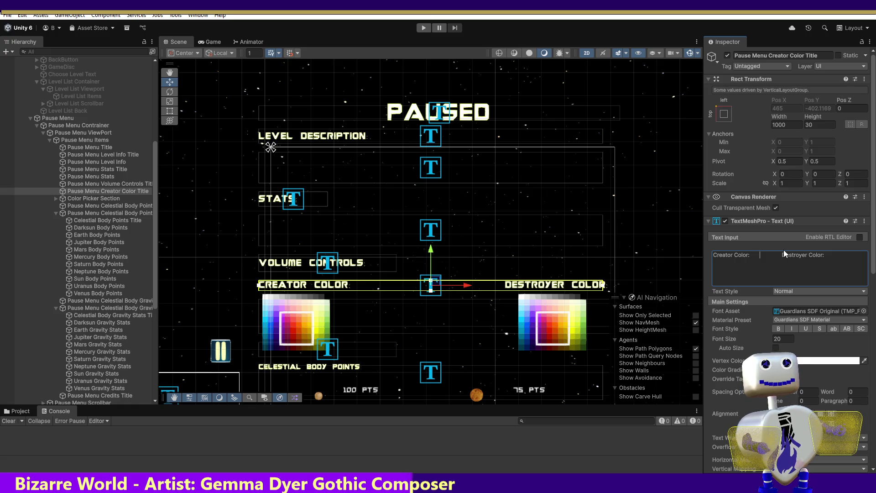
click(780, 255)
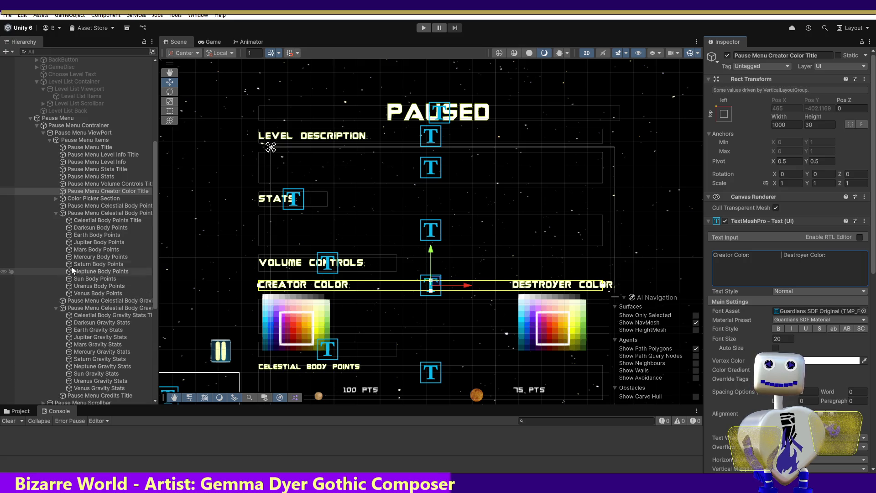
- Expand Color Picker Section and inspect Creator - ColorPicker and the section container
click(56, 199)
click(90, 206)
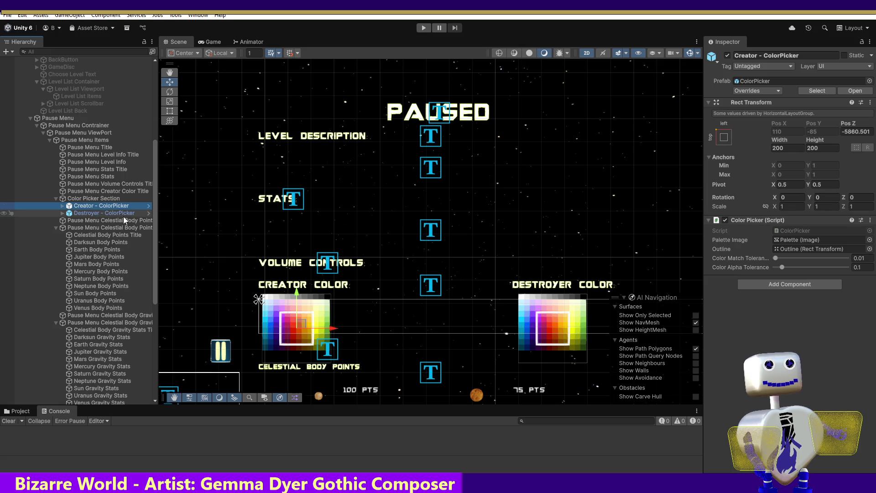
click(335, 330)
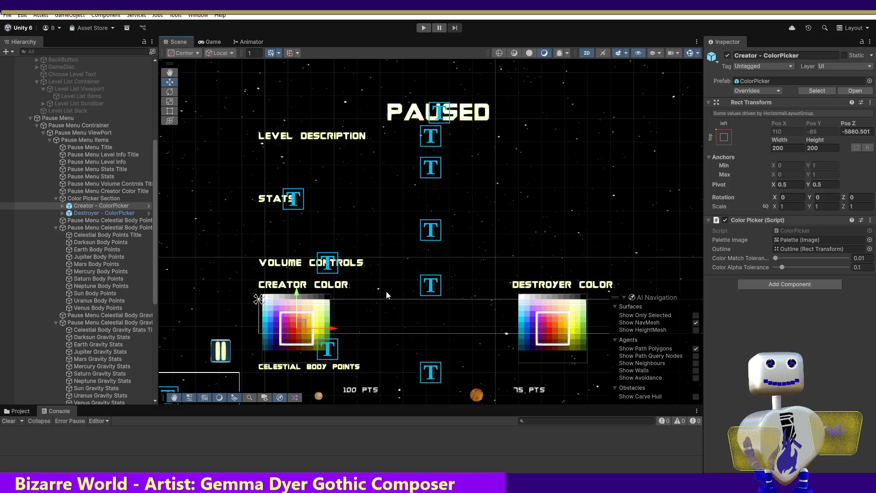
click(103, 199)
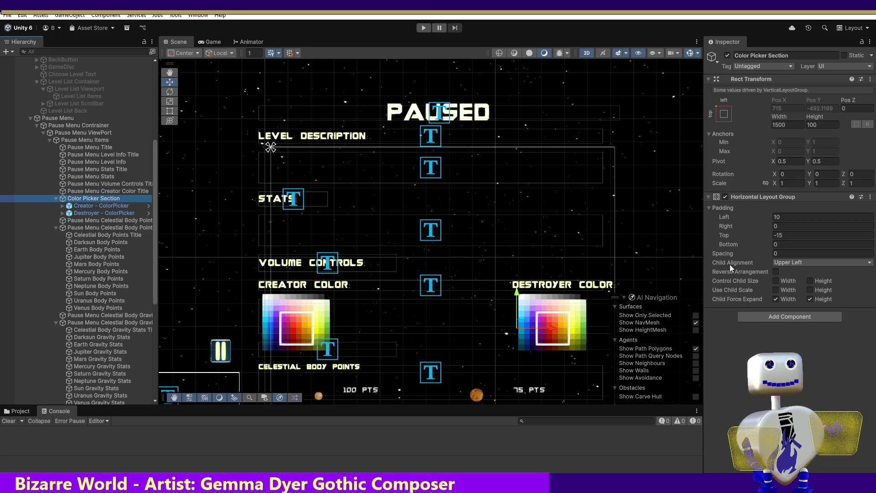
click(91, 220)
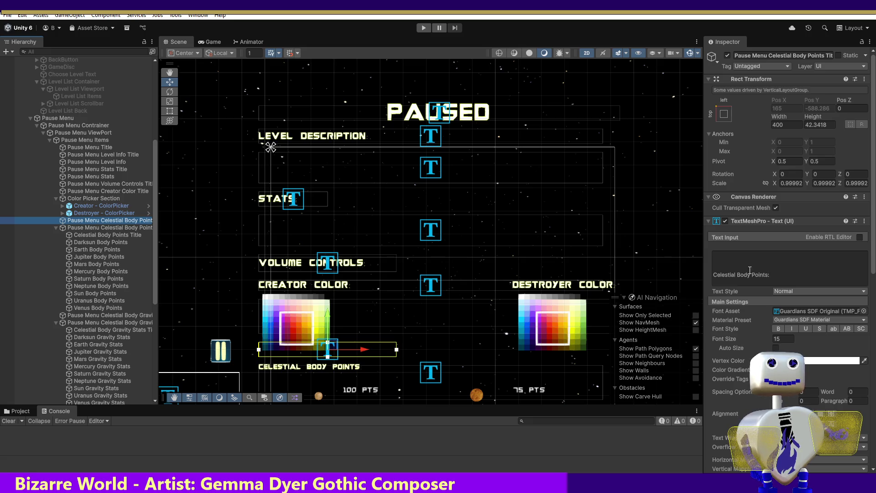
- Set the CELESTIAL BODY POINTS title font size to 20 and collapse its planet rows
click(783, 338)
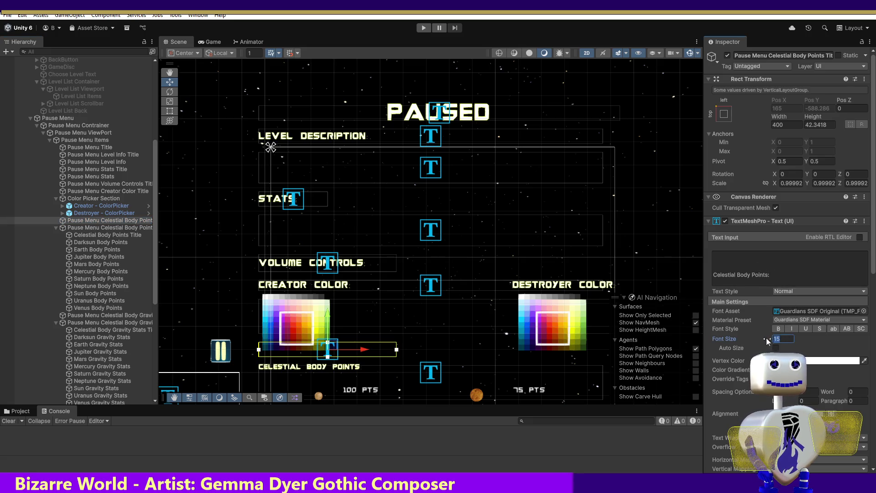
text(20)
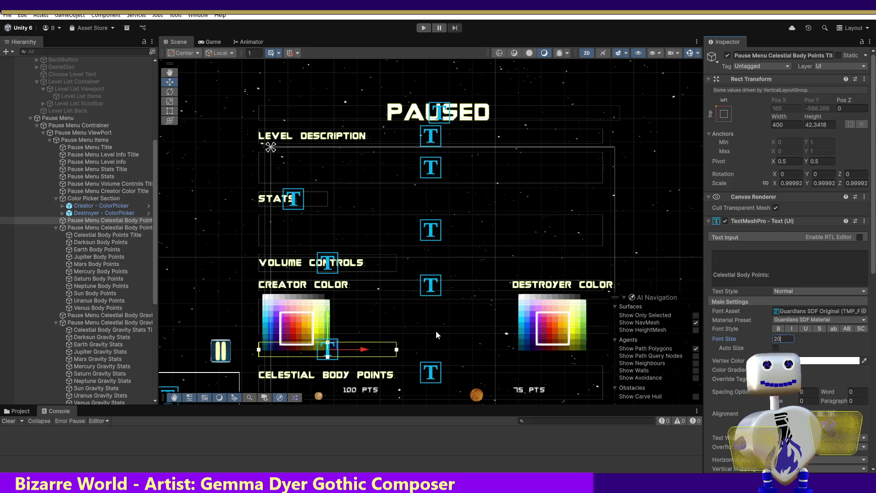
click(129, 228)
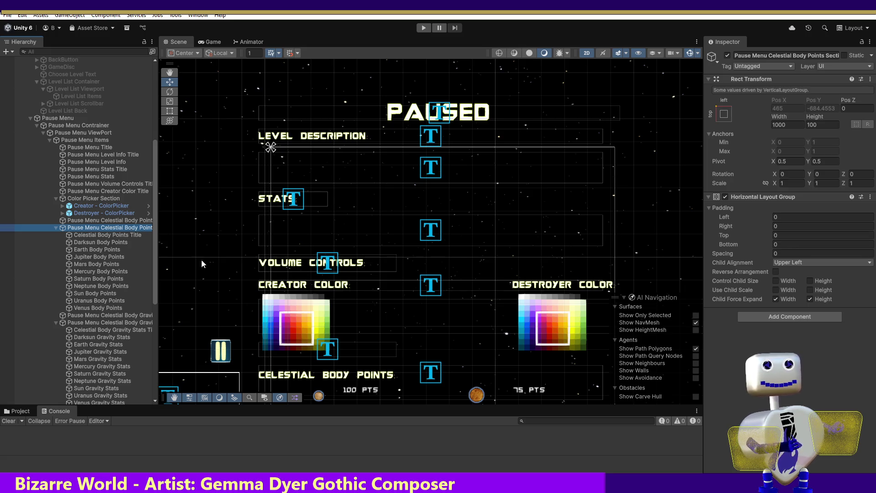
click(56, 227)
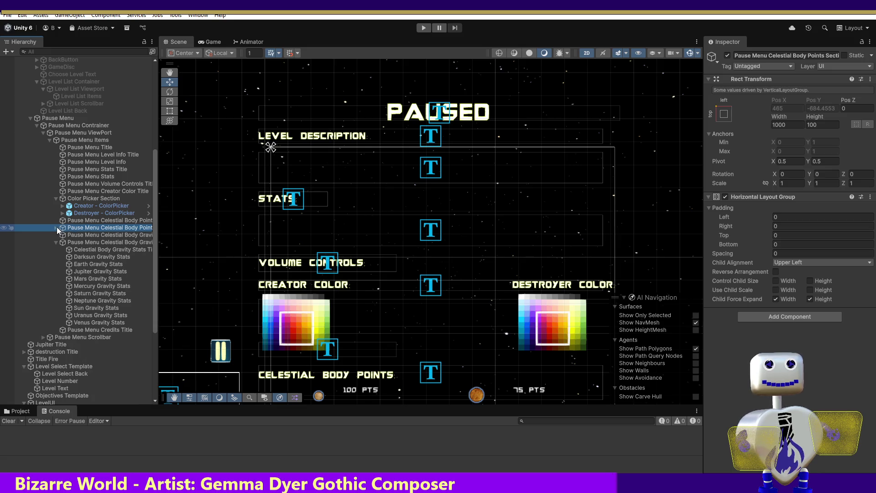
- Inspect the gravity rankings heading and the gravity stats title in the Hierarchy
click(66, 235)
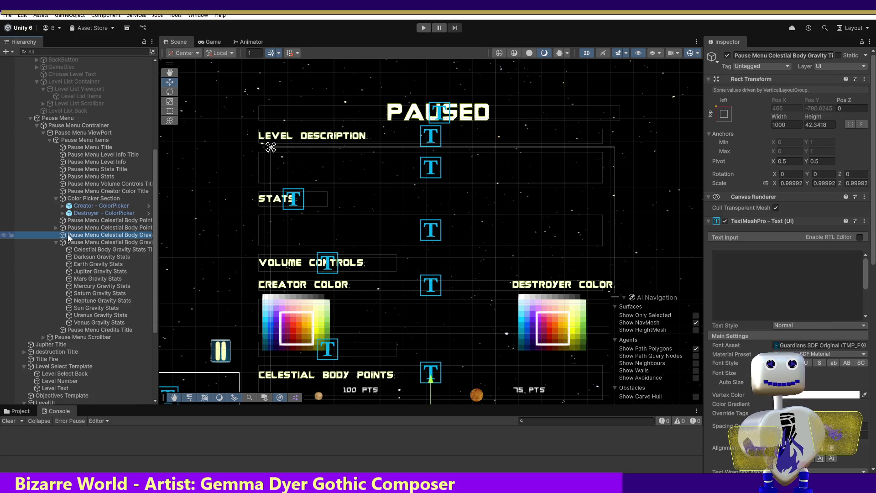
click(822, 373)
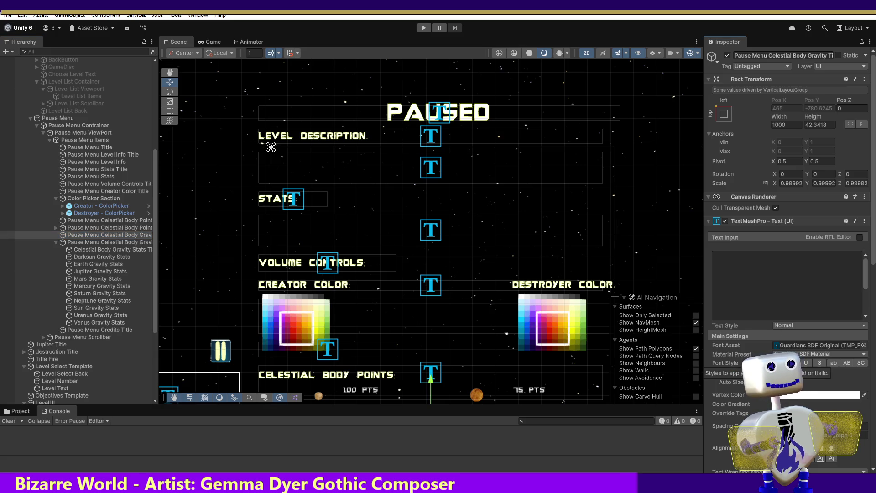
click(101, 244)
click(94, 249)
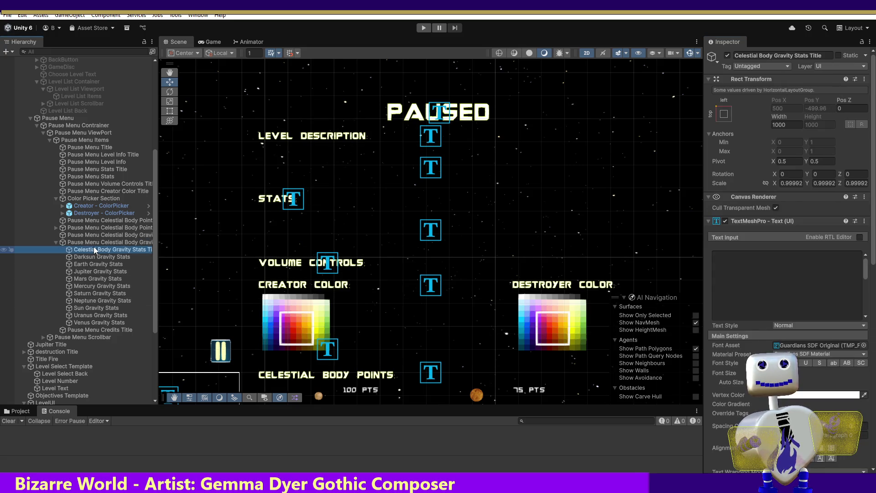
- Frame the gravity stats title with F and inspect the gravity rankings rows
key(f)
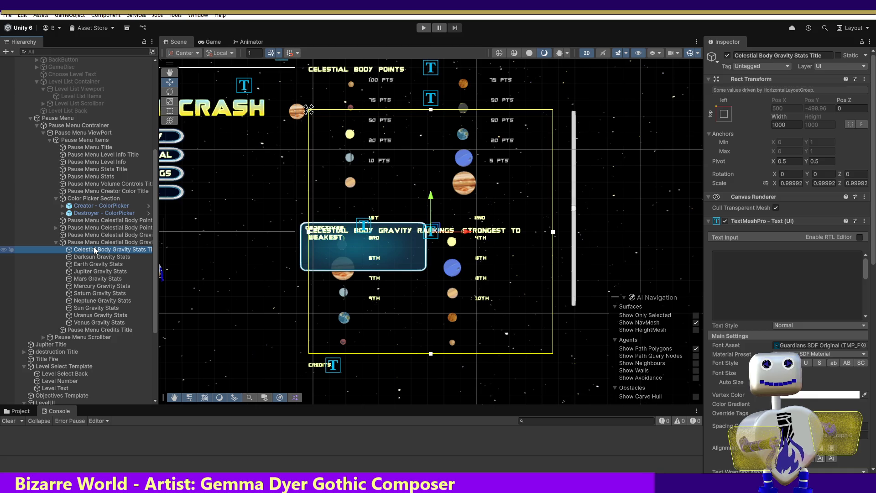
click(97, 235)
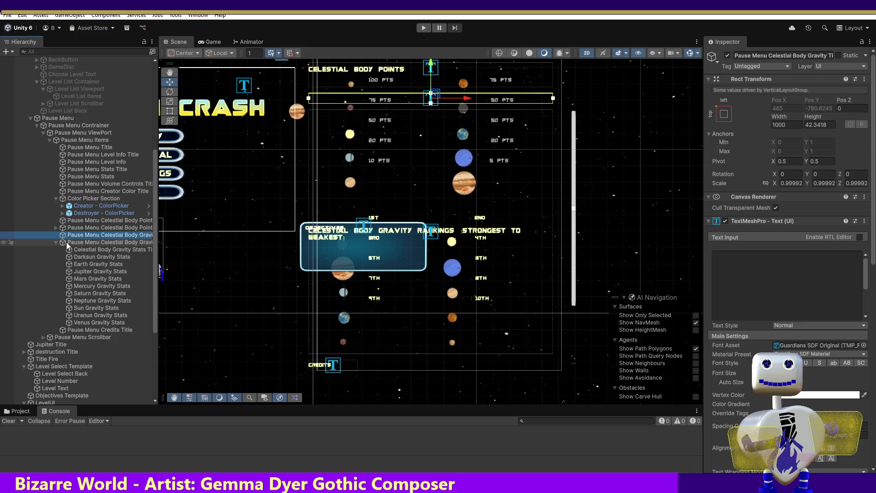
click(68, 245)
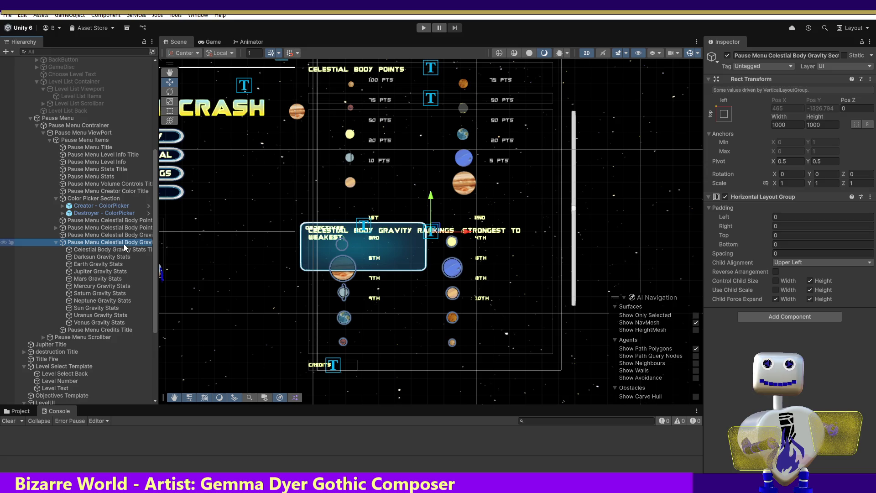
click(80, 251)
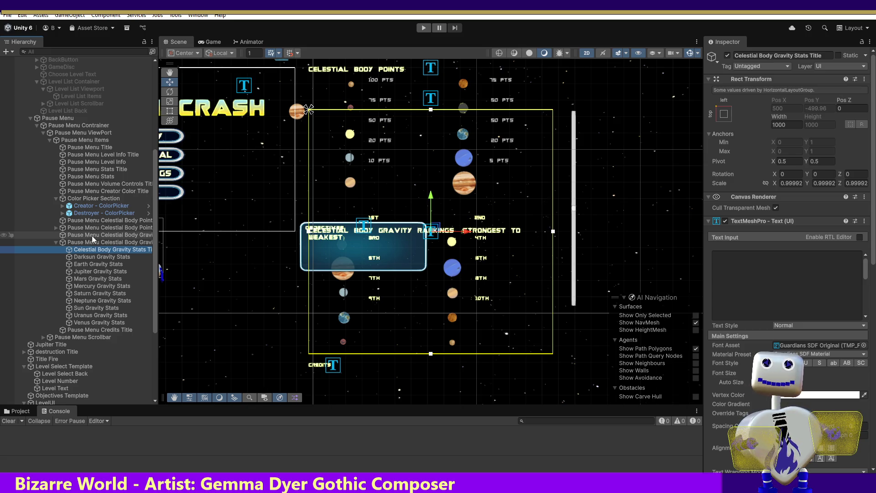
- Re-expand the celestial body points section's planet rows and select its title text
click(73, 224)
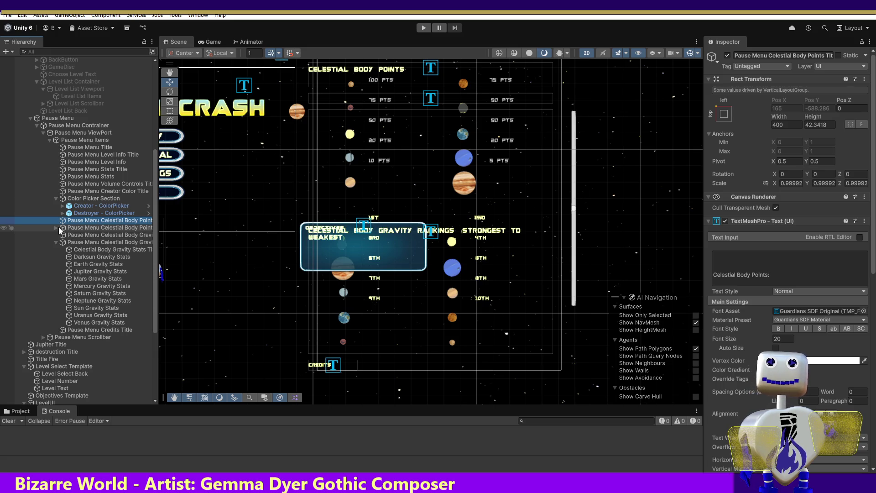
click(92, 235)
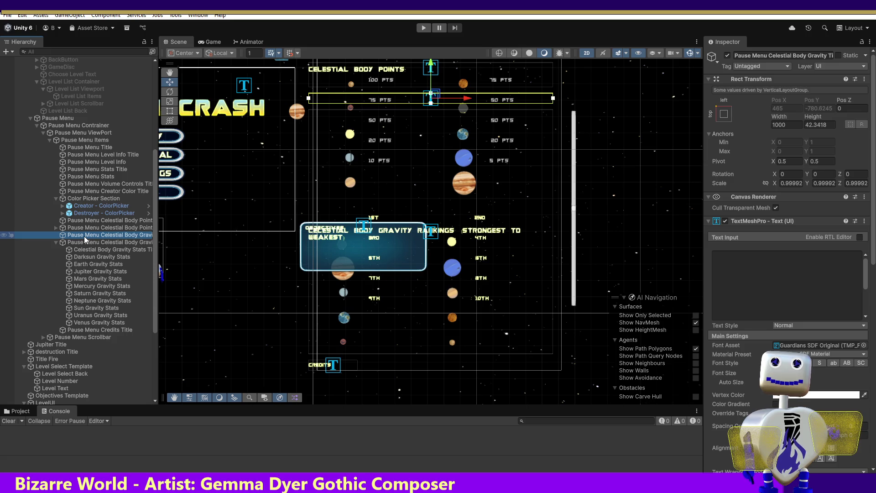
click(56, 227)
click(56, 227)
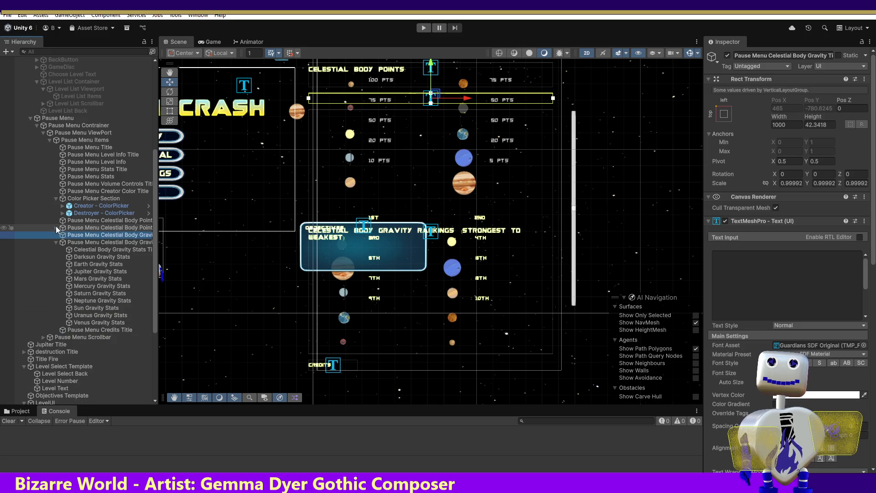
click(56, 227)
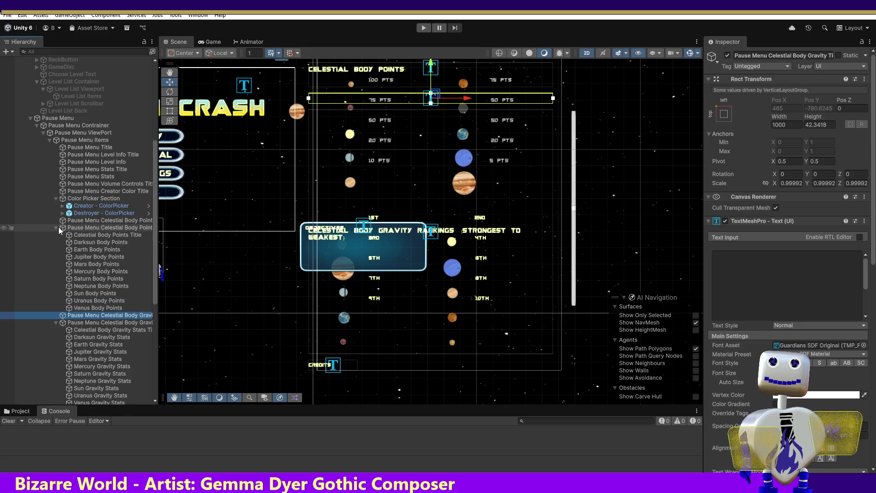
click(94, 232)
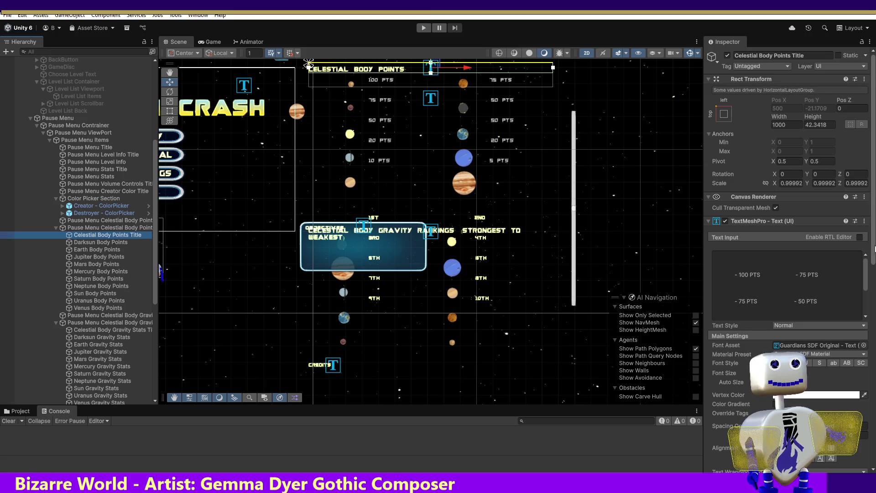
click(867, 271)
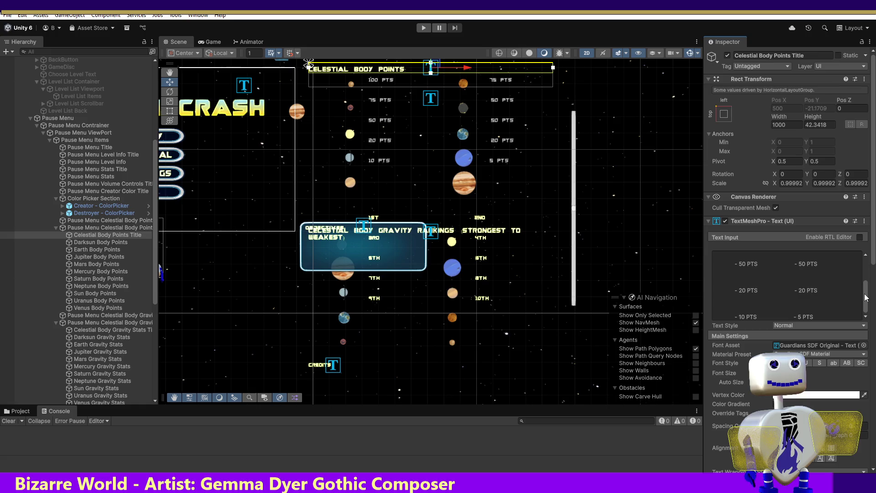
click(102, 228)
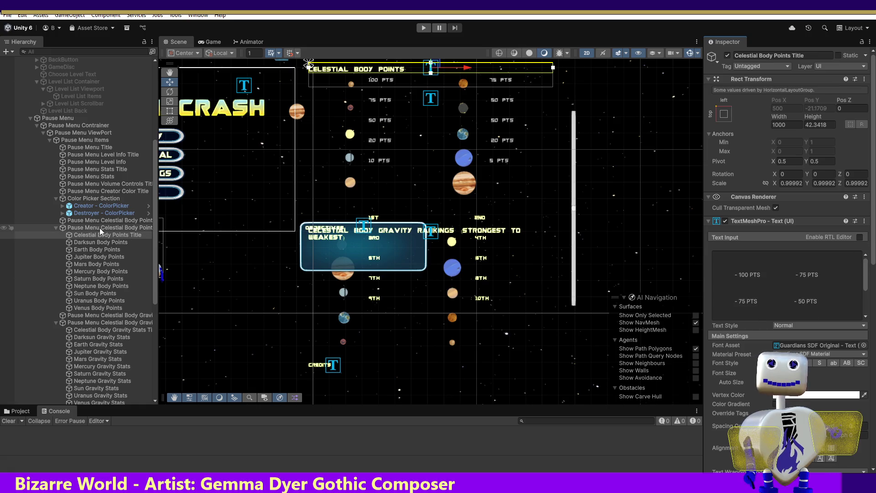
click(98, 315)
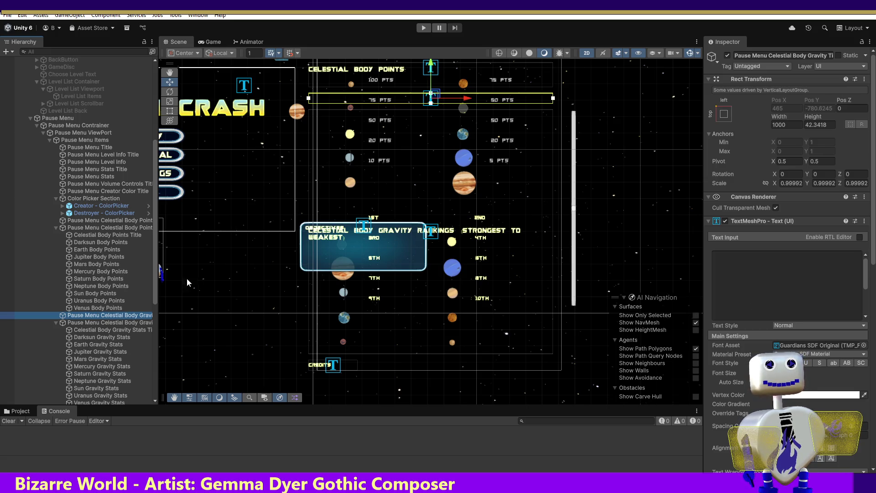
drag(866, 267, 863, 306)
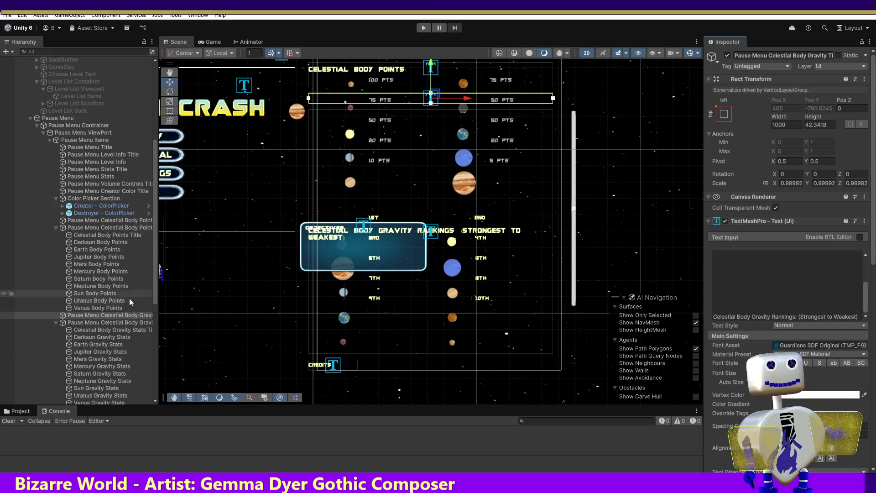
click(99, 323)
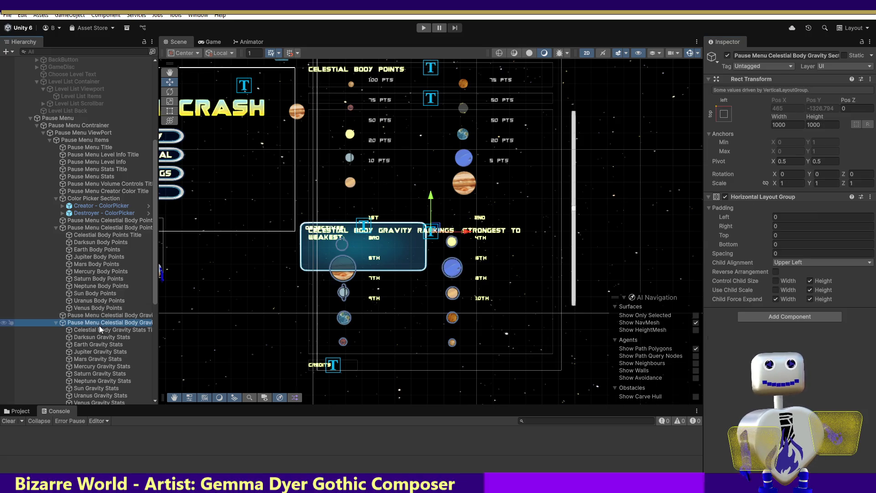
click(101, 329)
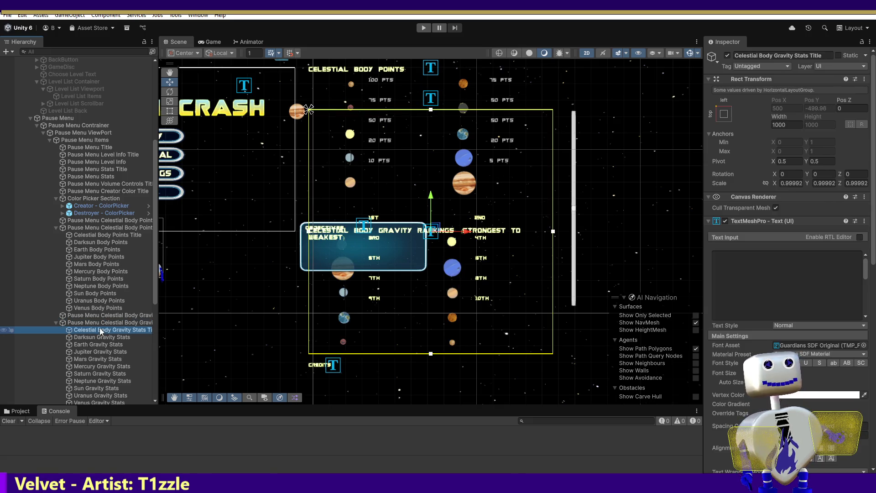
click(866, 268)
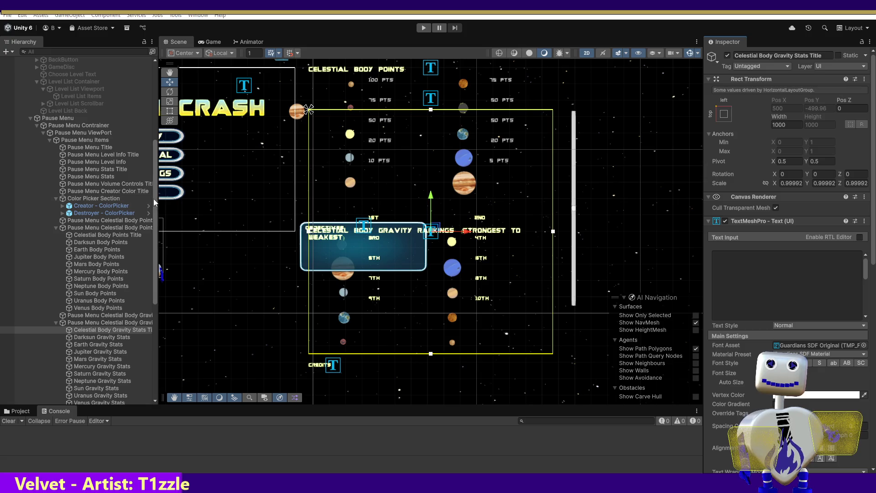
- Collapse Color Picker Section, then check the Volume Controls, Creator Color and Celestial Body Points titles
click(55, 197)
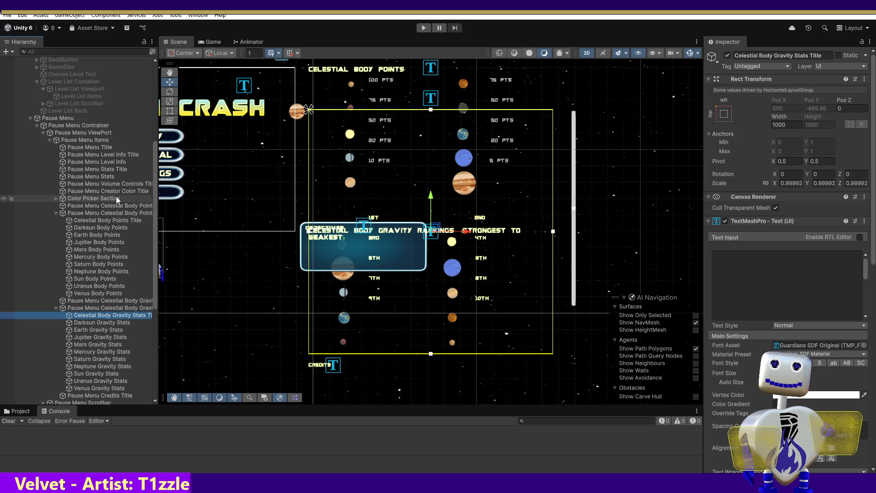
drag(154, 198, 162, 178)
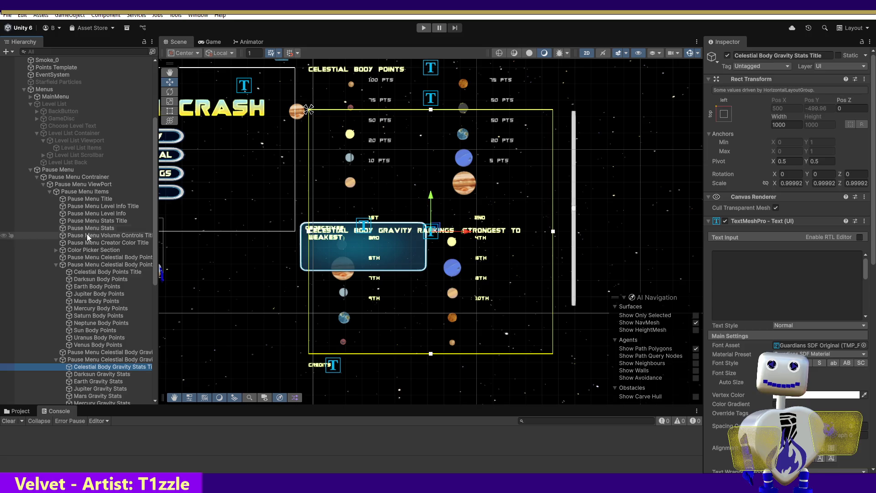
click(111, 235)
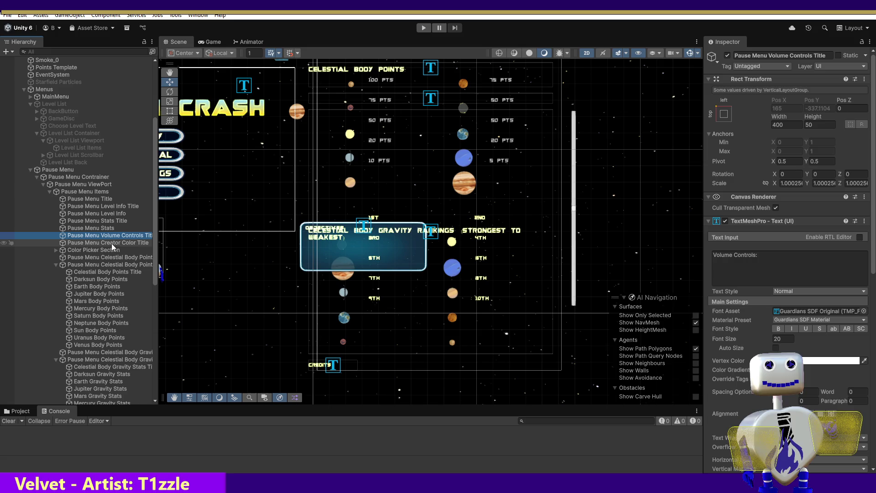
click(115, 244)
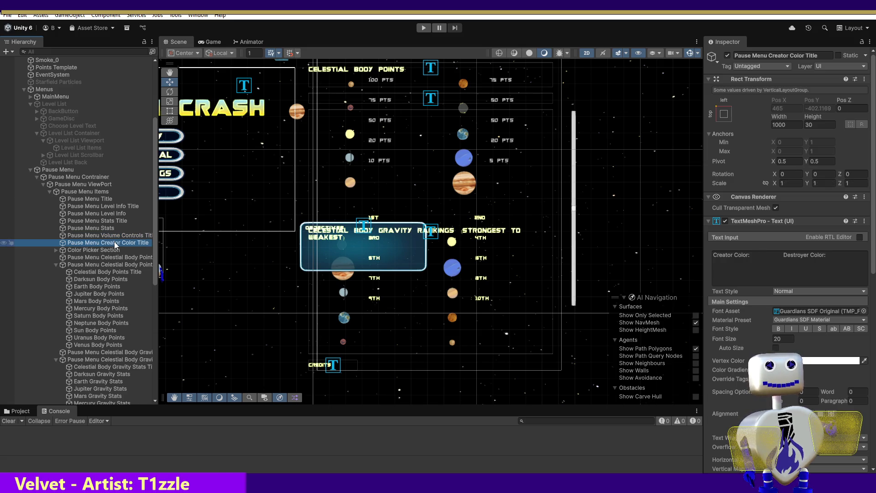
click(116, 253)
click(102, 257)
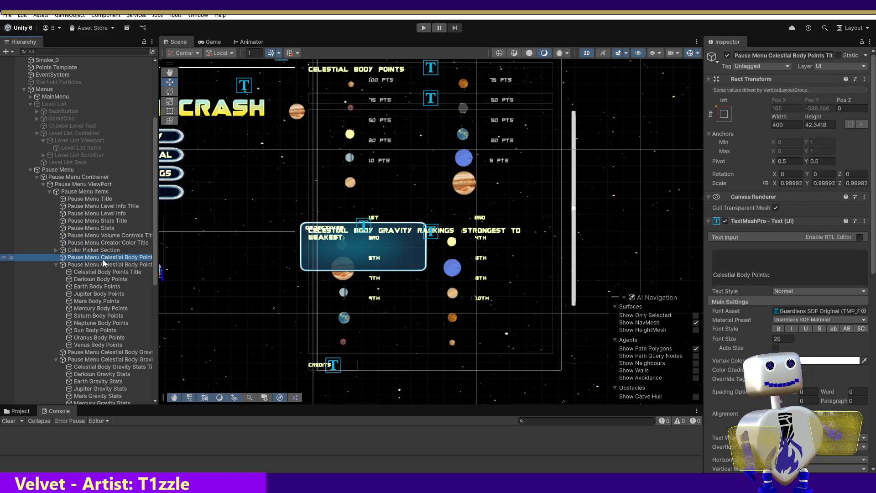
click(103, 250)
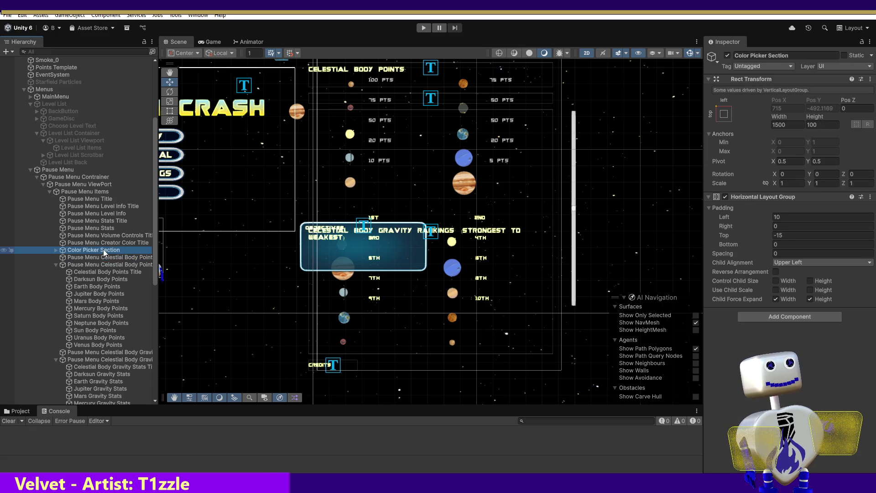
click(104, 255)
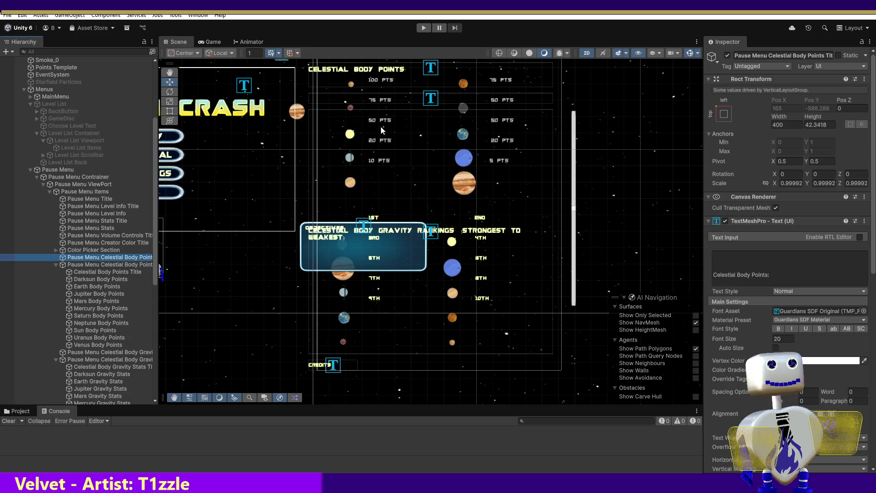
- Pan up to the color pickers and expand Color Picker Section to inspect Creator - ColorPicker
drag(368, 116, 366, 208)
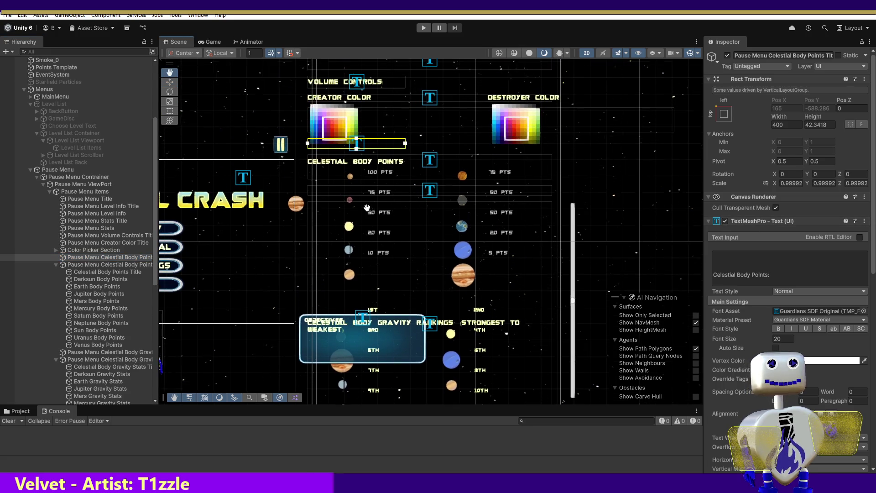
scroll(367, 208, up, 2)
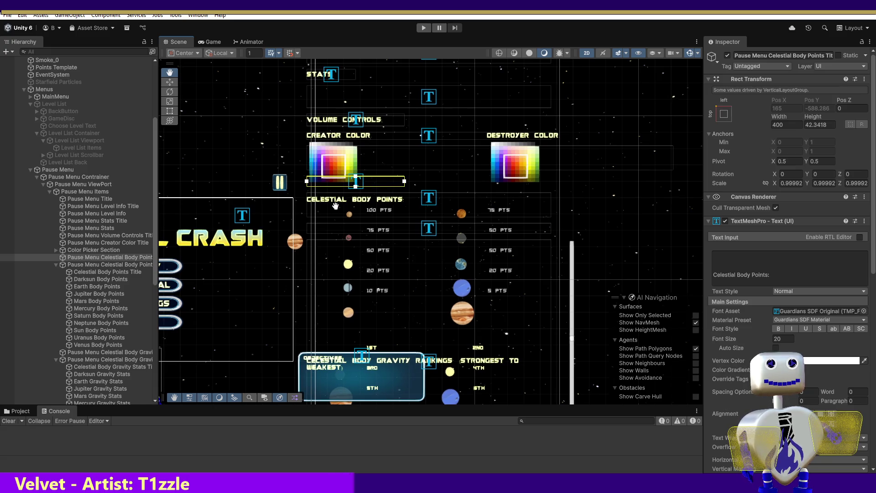
click(59, 256)
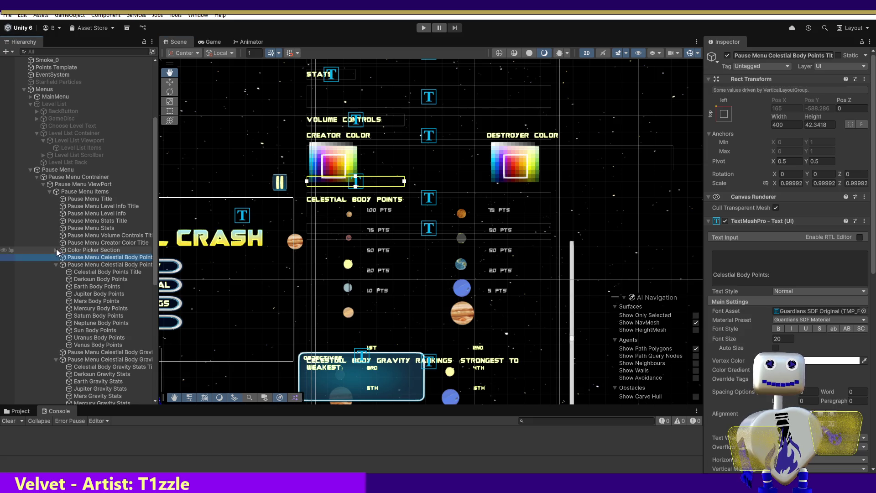
click(56, 250)
click(76, 258)
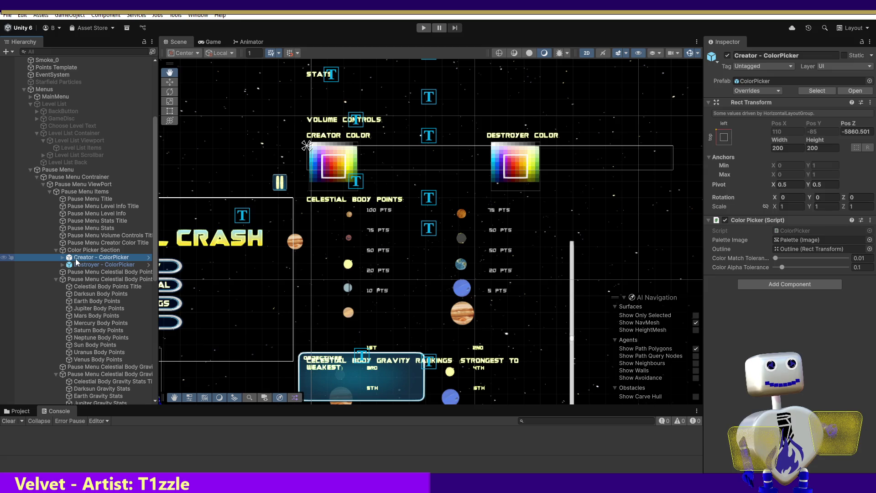
click(77, 265)
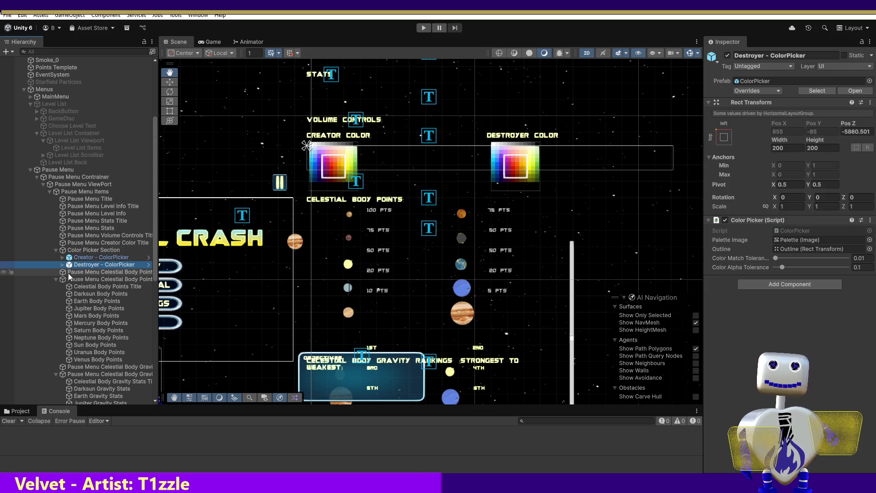
click(70, 272)
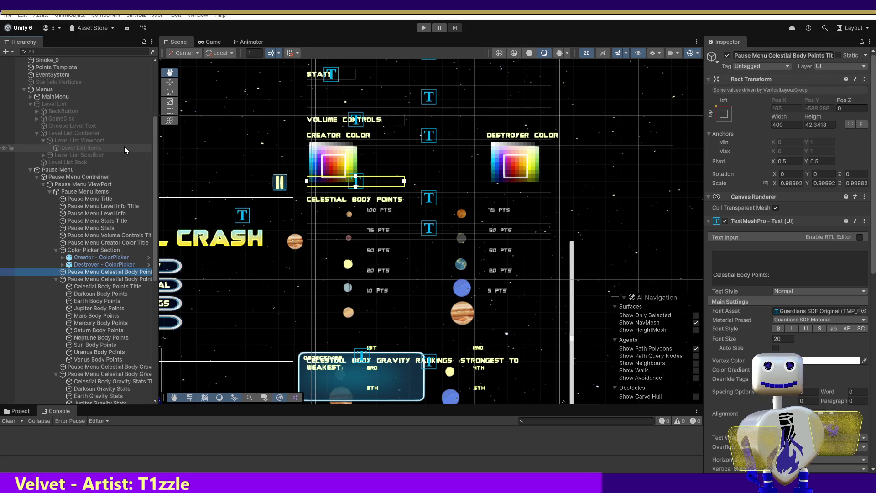
- Collapse Color Picker Section and inspect the Celestial Body Points Section's 1000 by 100 layout group
click(113, 280)
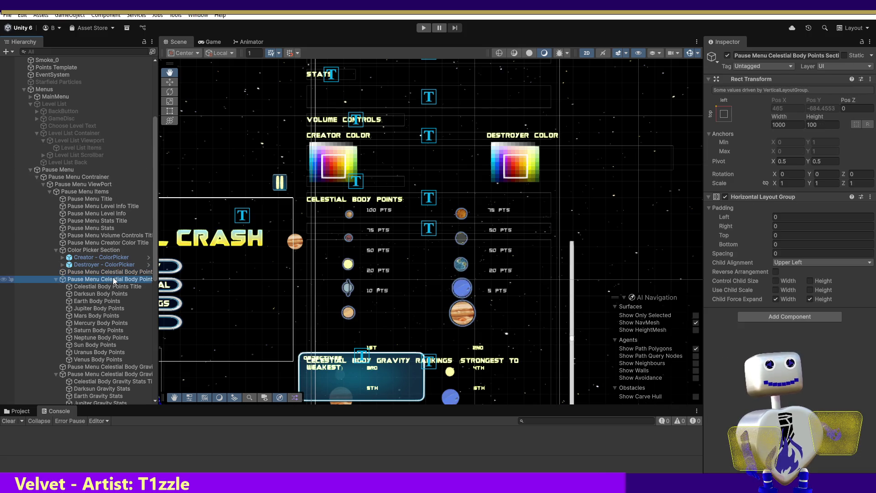
click(114, 271)
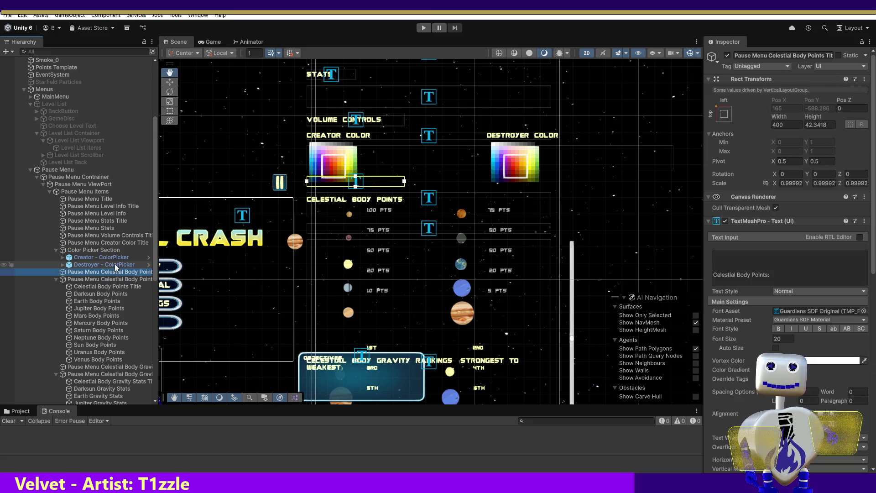
click(56, 250)
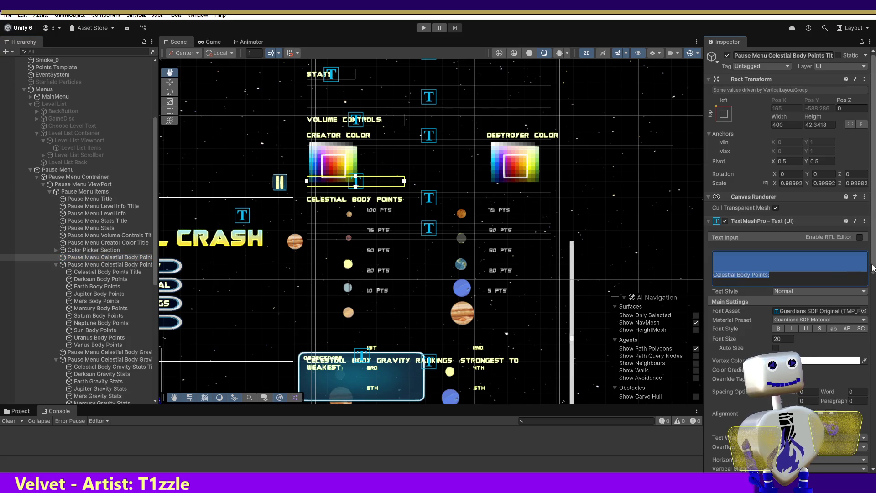
scroll(873, 276, down, 2)
click(844, 258)
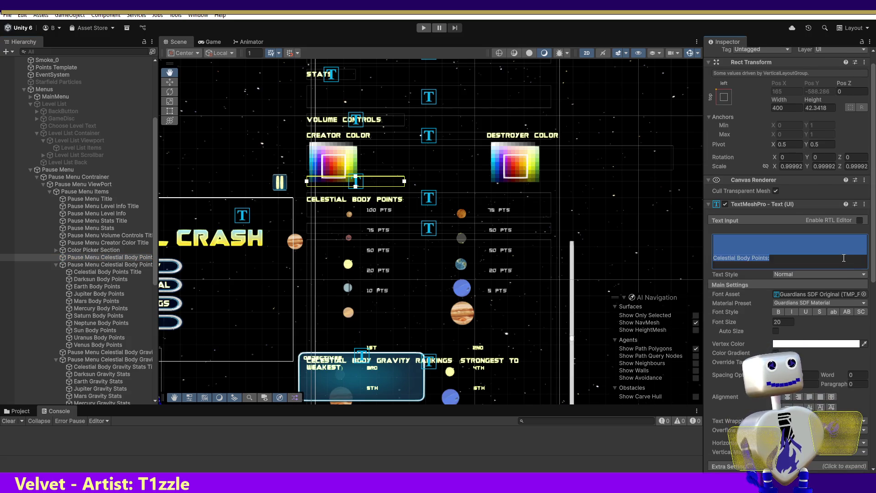
click(84, 266)
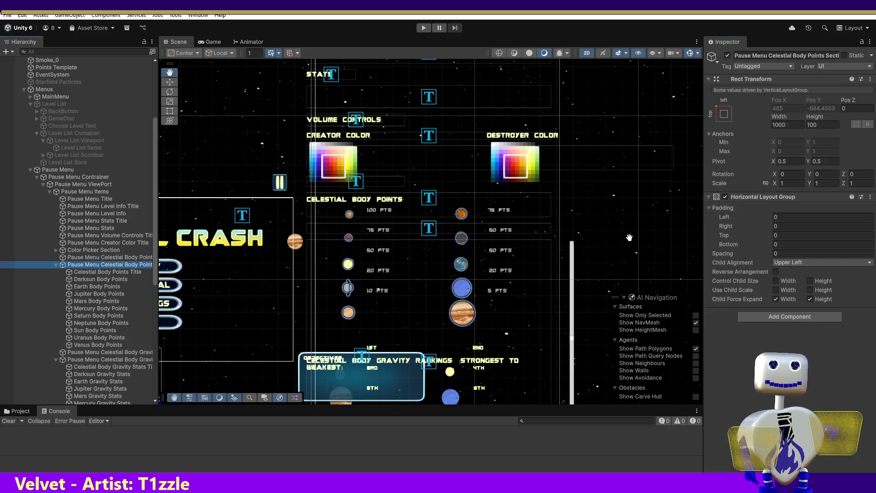
- Insert a blank line at the start of the Celestial Body Points Title text
click(86, 272)
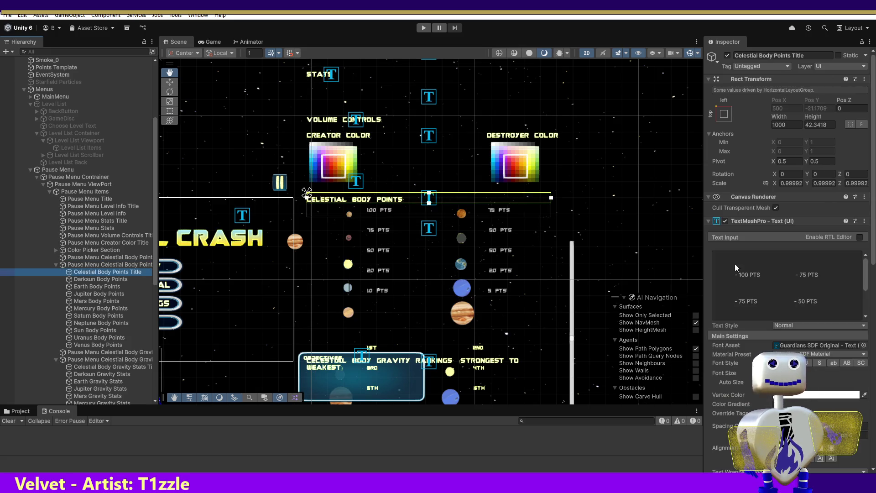
click(746, 259)
click(749, 256)
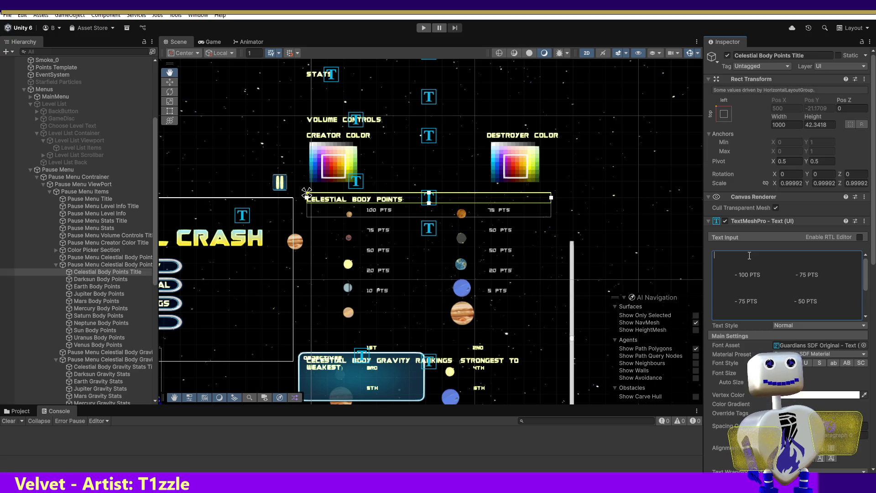
key(Return)
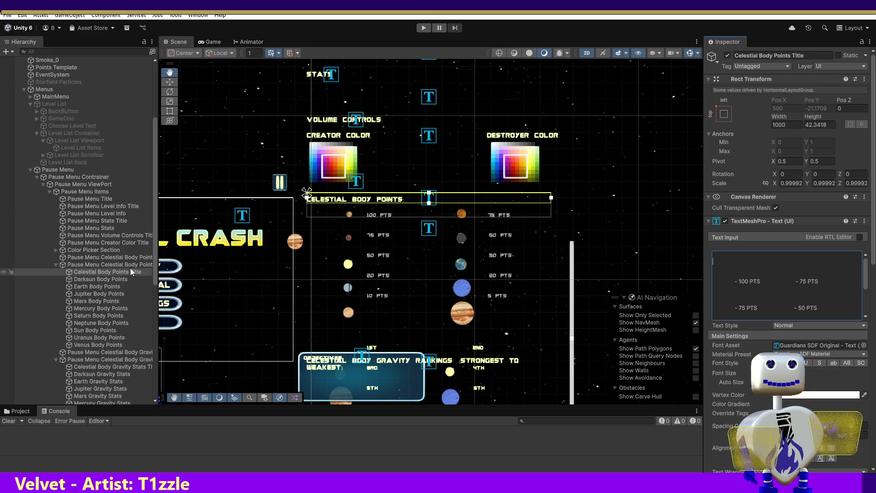
- Check the Darksun sprite, then select the title and all planet point objects
click(112, 279)
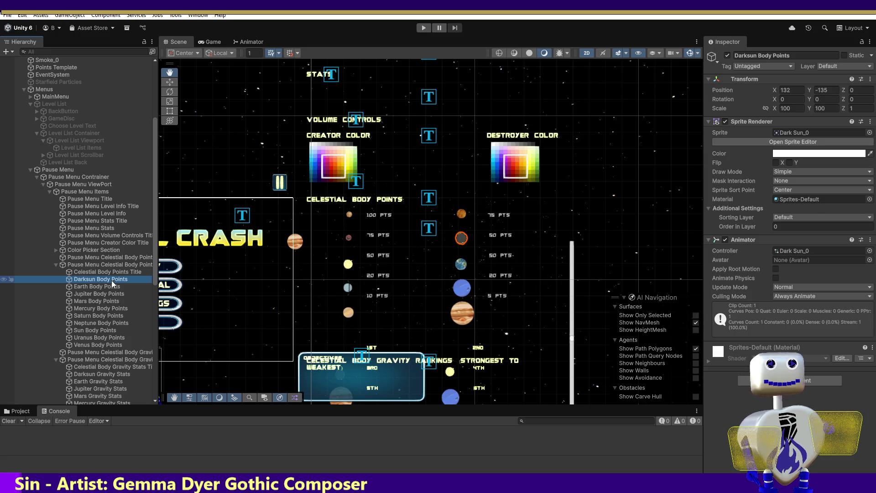
click(111, 273)
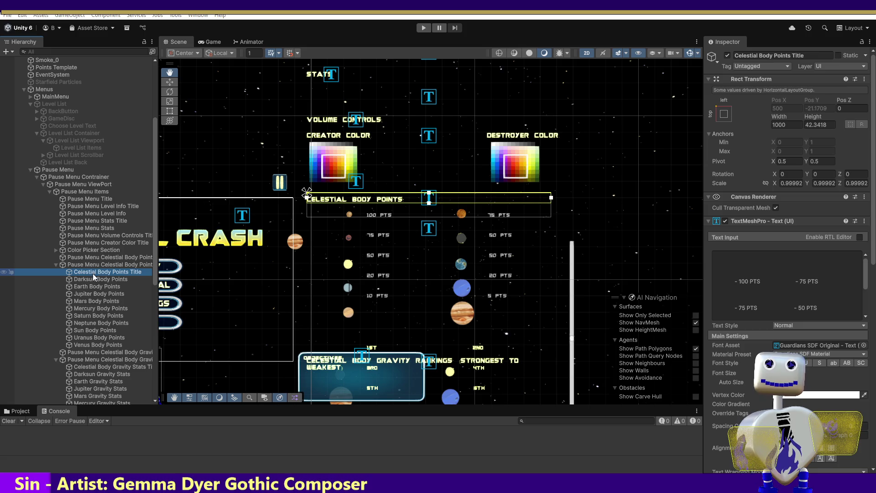
shift+click(100, 343)
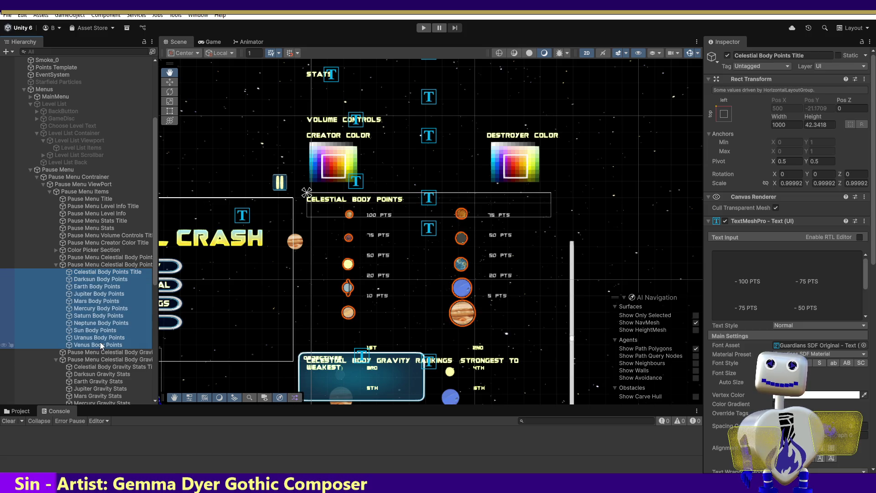
- Nudge the selected points text and planet icons slightly lower, then check the Mars and Darksun sprites
key(w)
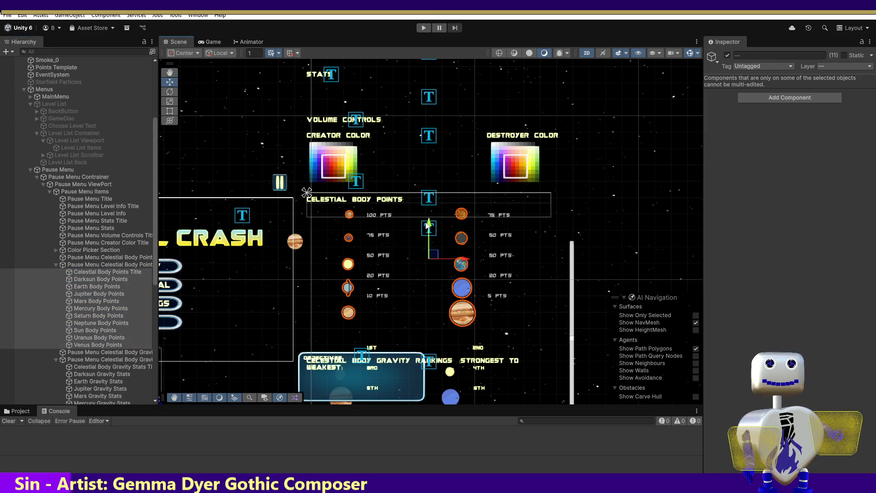
drag(429, 225, 428, 228)
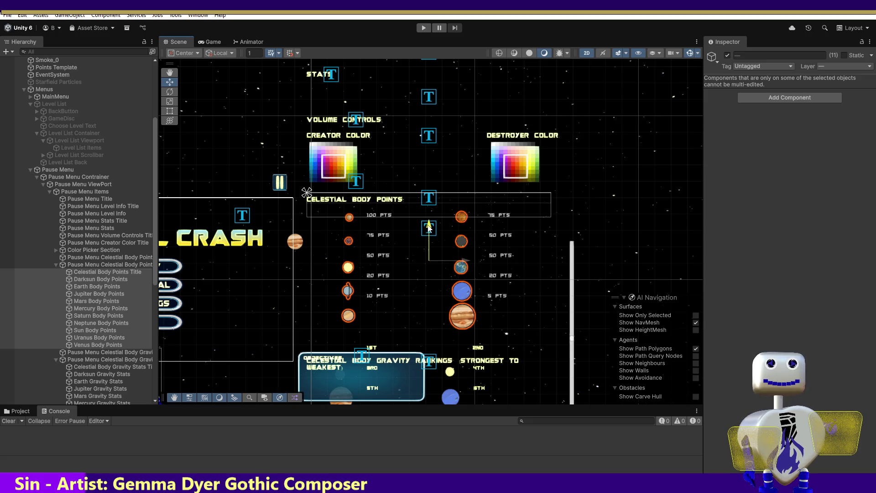
drag(430, 228, 429, 224)
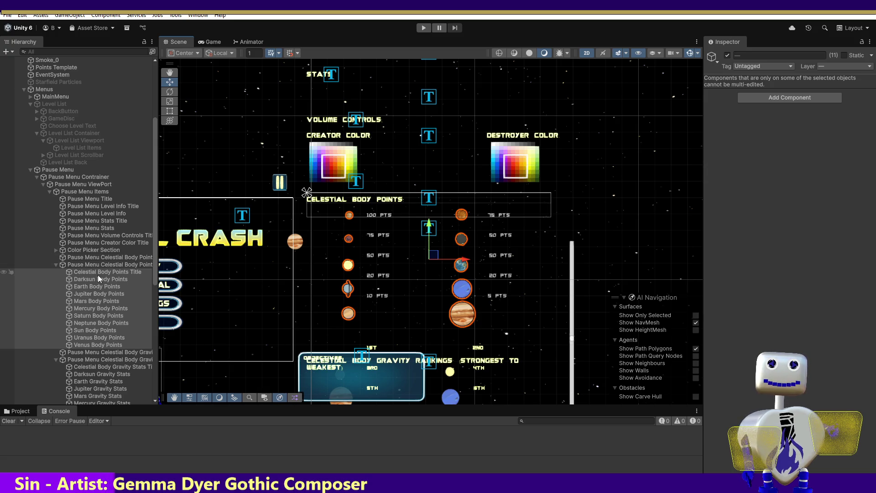
click(86, 302)
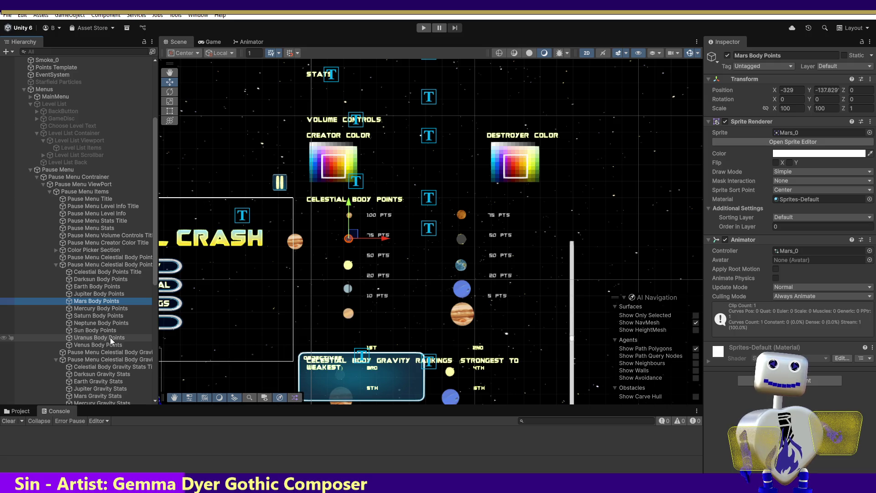
click(87, 281)
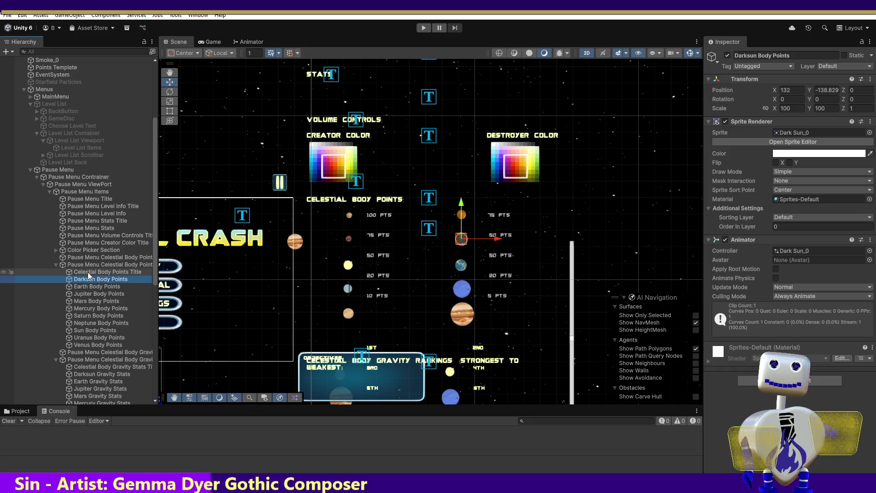
- Multi-select the Earth, Jupiter, Mars, Mercury and Saturn Body Points in the Hierarchy
ctrl+click(86, 286)
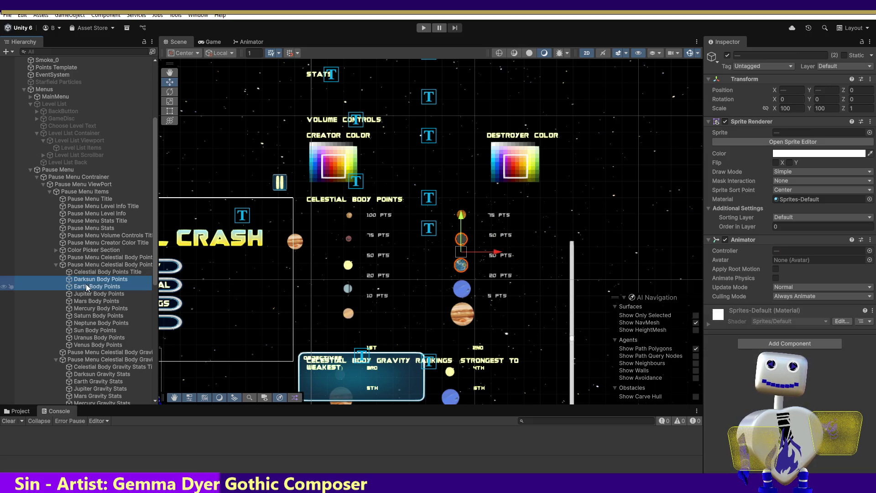
ctrl+click(85, 293)
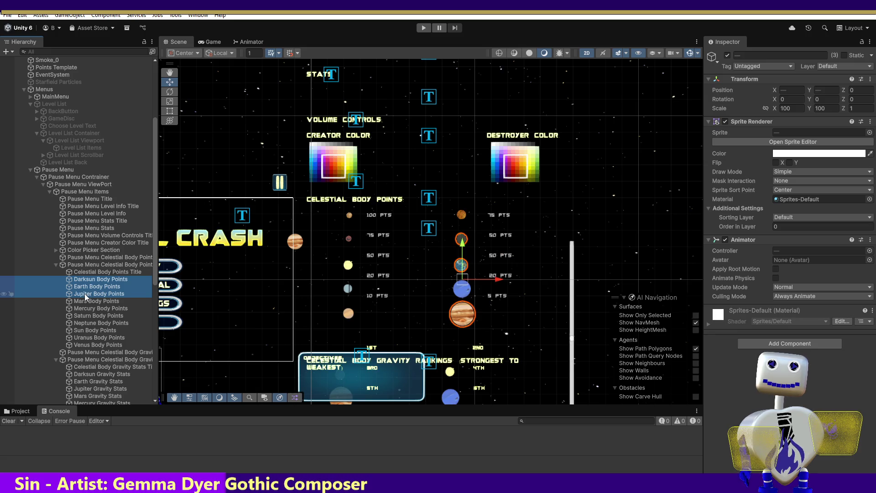
ctrl+click(83, 301)
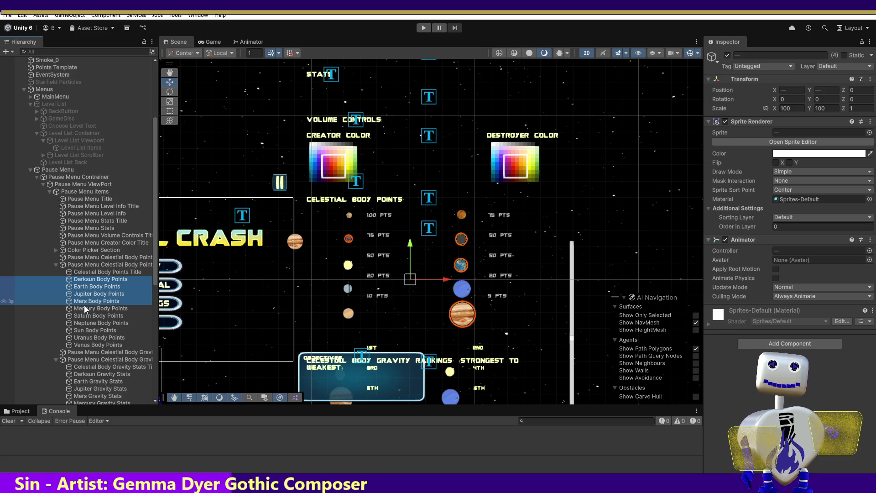
ctrl+click(85, 308)
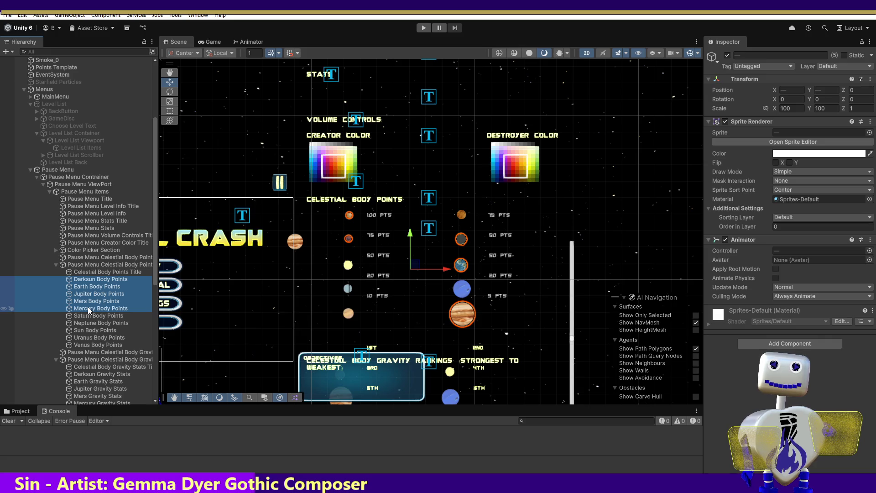
ctrl+click(88, 308)
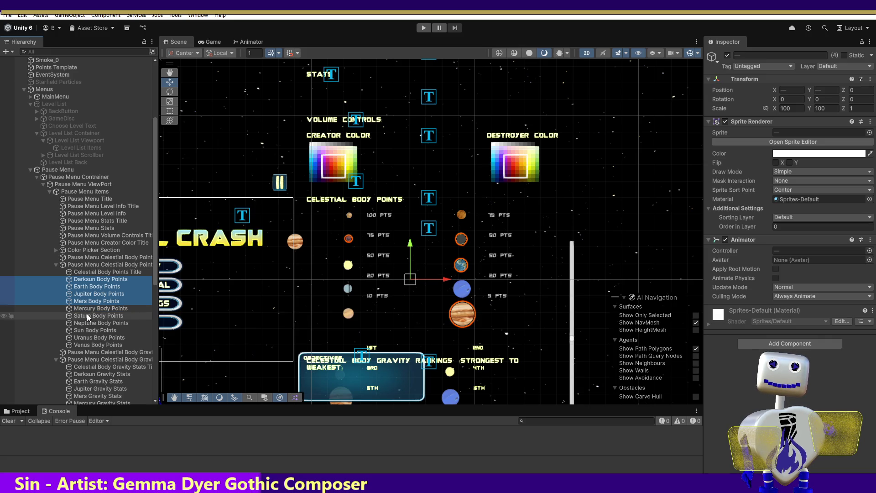
shift+click(87, 314)
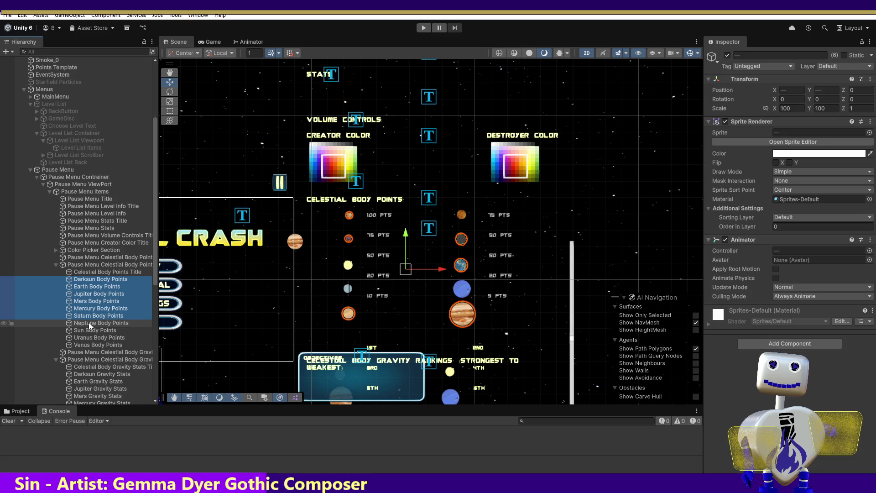
- Reselect Darksun, Earth, Jupiter, Mars, Saturn, Neptune, Sun and Uranus Body Points together
click(92, 288)
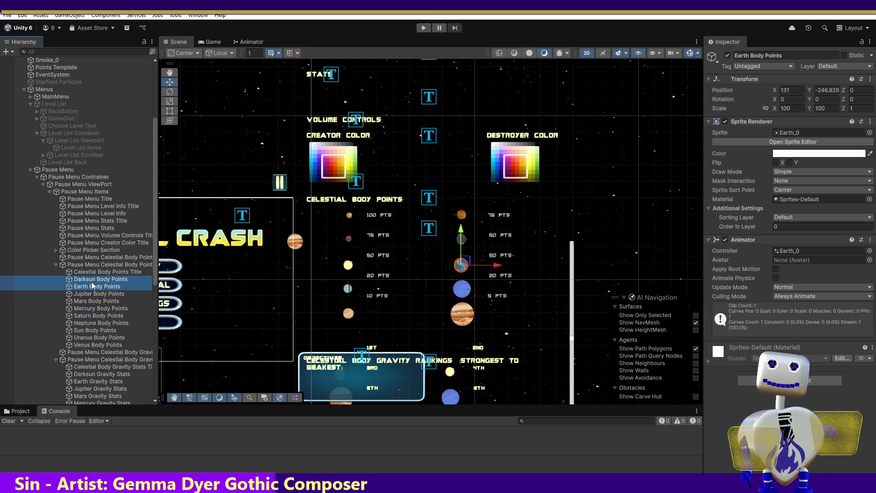
ctrl+click(91, 281)
ctrl+click(92, 293)
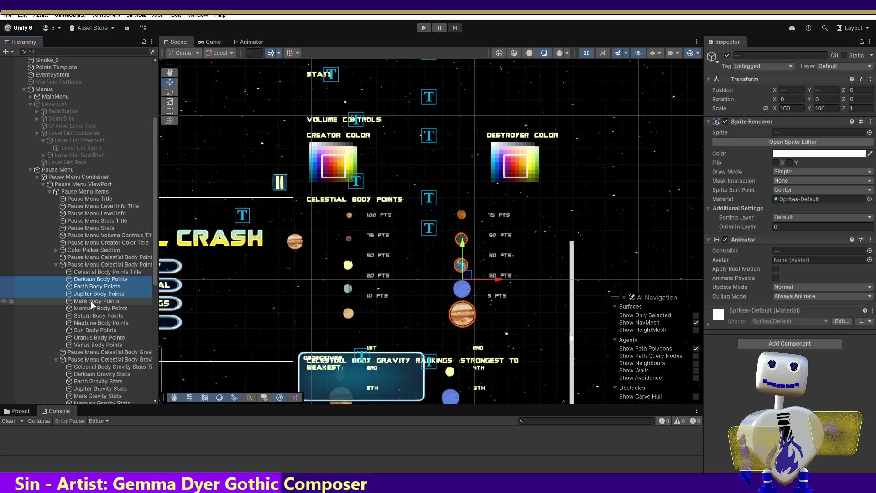
ctrl+click(91, 301)
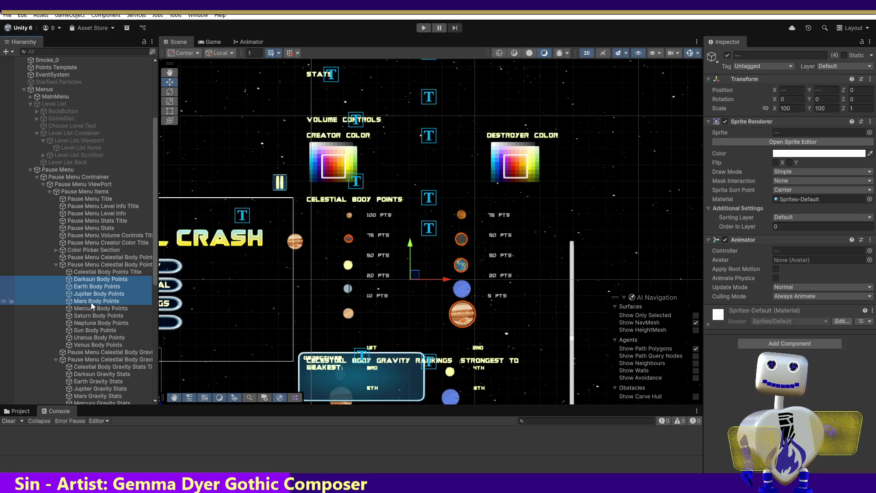
ctrl+click(89, 316)
ctrl+click(89, 321)
ctrl+click(91, 330)
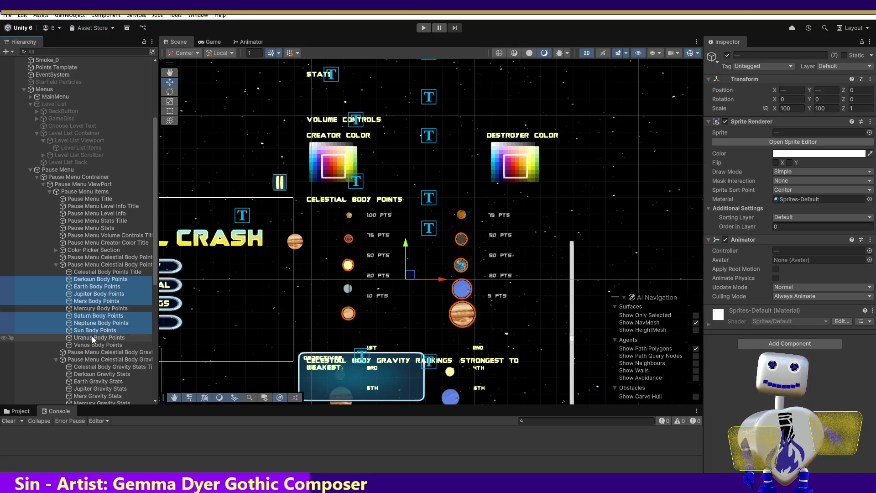
ctrl+click(91, 336)
ctrl+click(91, 344)
ctrl+click(91, 344)
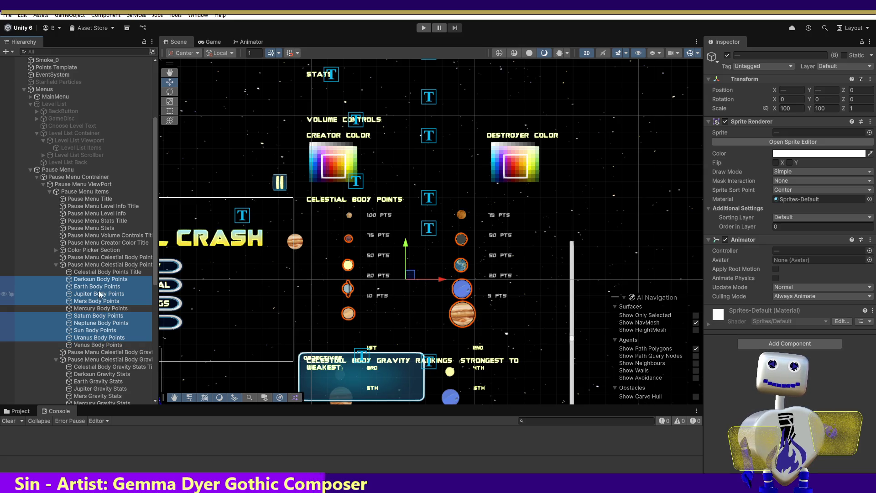
- Nudge the selected planet icons slightly upward and bring the demo 4.png screenshot into view
drag(407, 245, 408, 241)
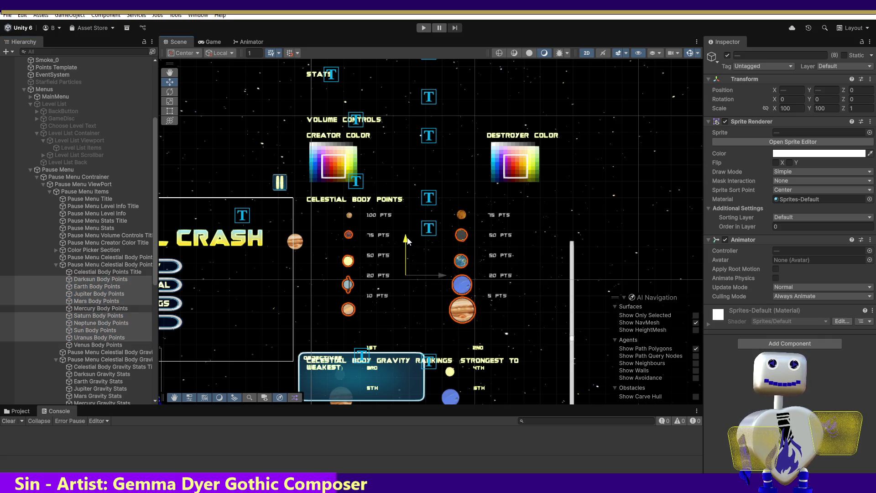
drag(407, 241, 406, 240)
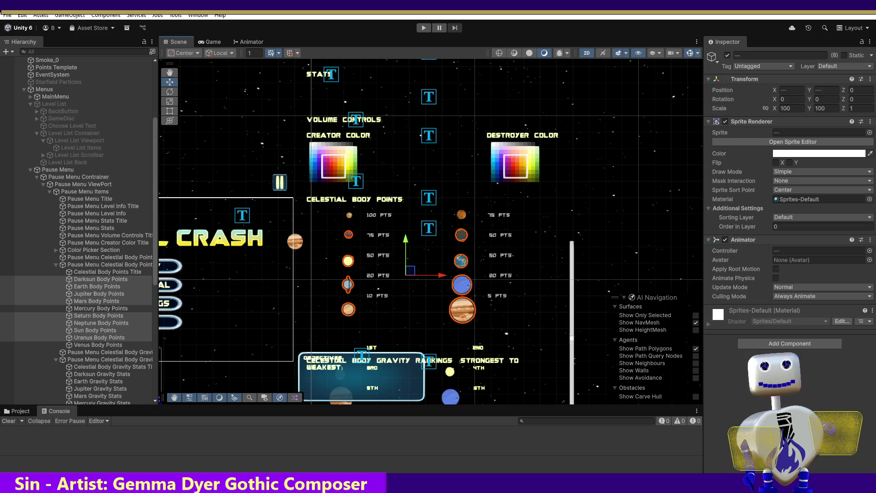
mouse_move(537, 369)
mouse_down()
mouse_move(525, 245)
mouse_move(508, 203)
mouse_up()
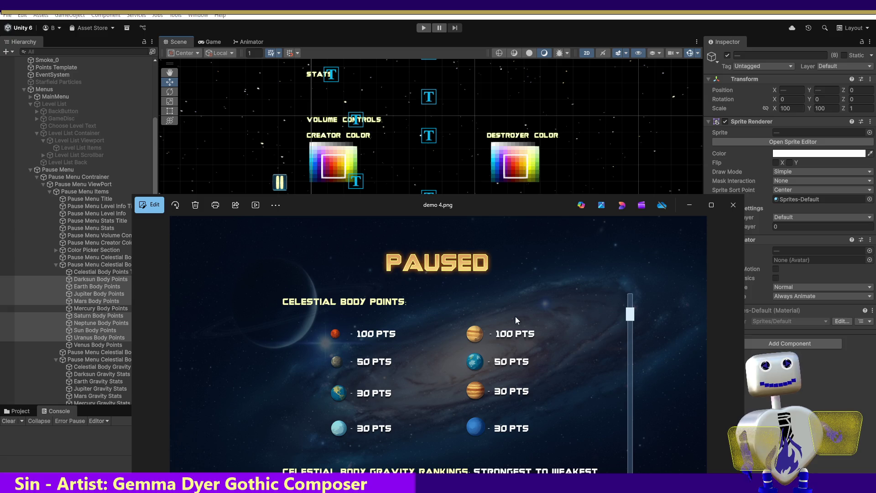
- Send the demo 4.png Photos window back behind the Unity editor
click(515, 196)
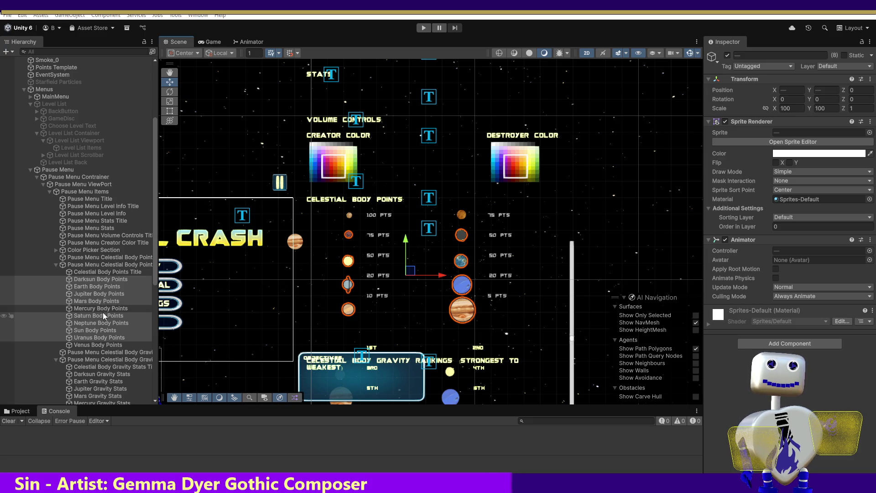
- Deselect Darksun, Mars, Sun and Earth, raising the remaining planet icons in two small moves
ctrl+click(104, 279)
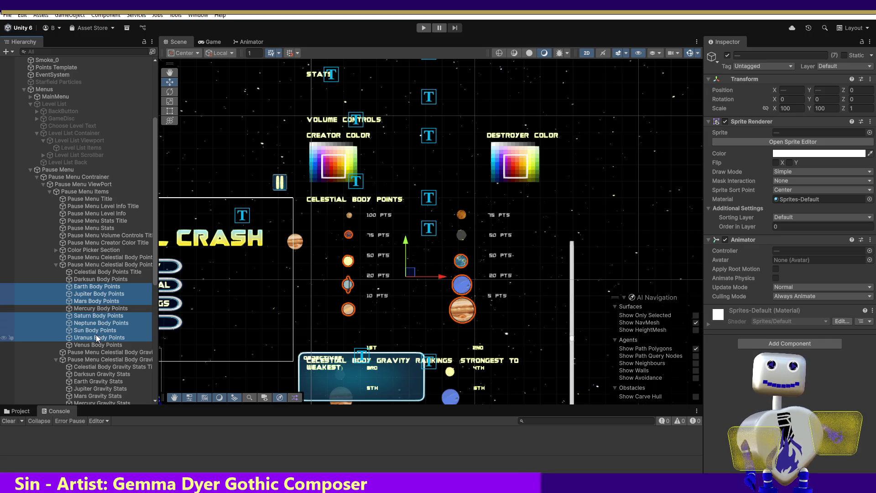
ctrl+click(90, 300)
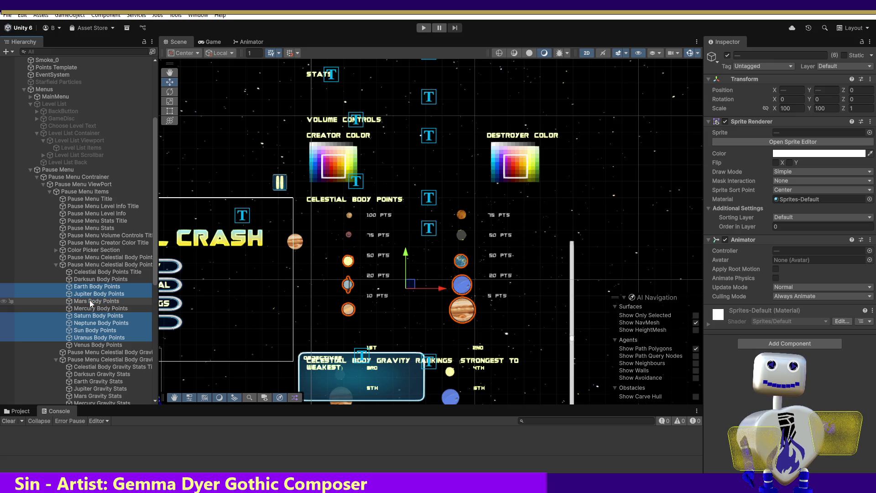
drag(406, 257, 407, 250)
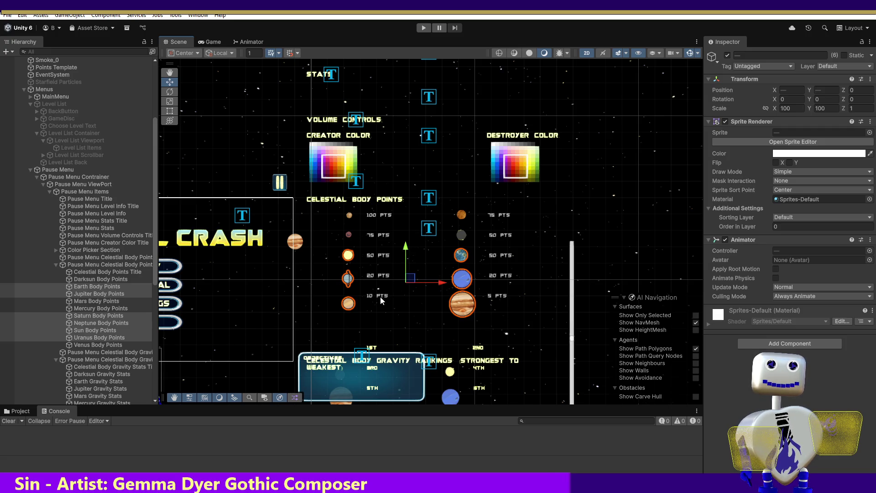
ctrl+click(81, 331)
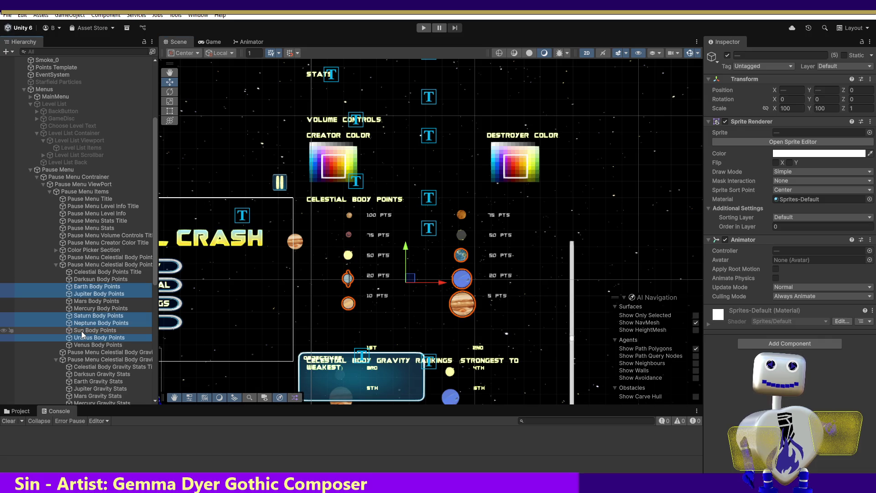
ctrl+click(103, 286)
drag(404, 258, 407, 256)
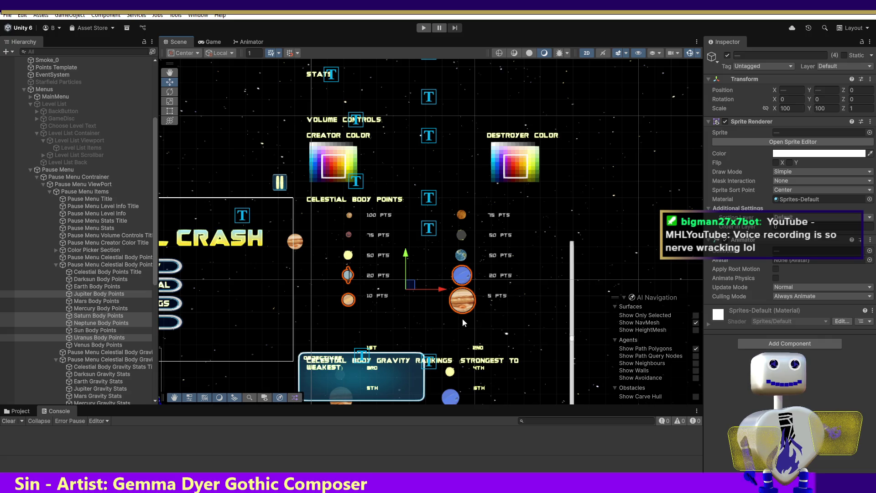
- Raise Jupiter and Saturn, undo that move, then select the Celestial Body Points container
click(94, 293)
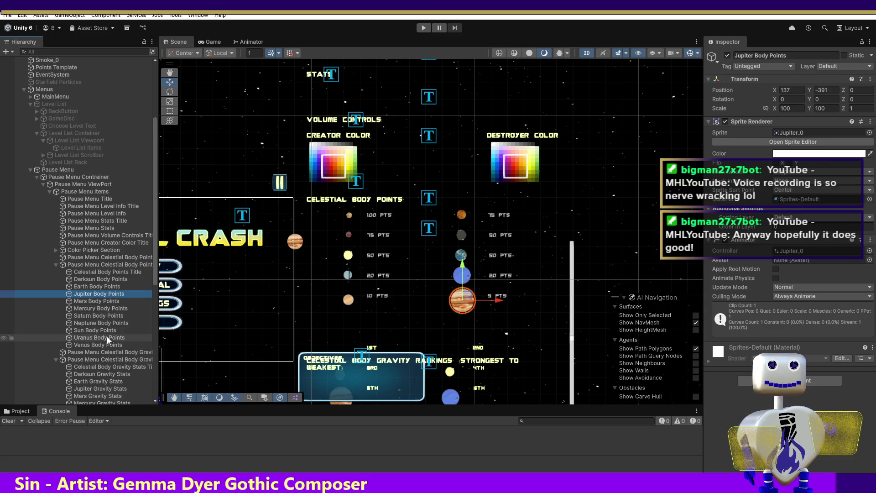
ctrl+click(103, 318)
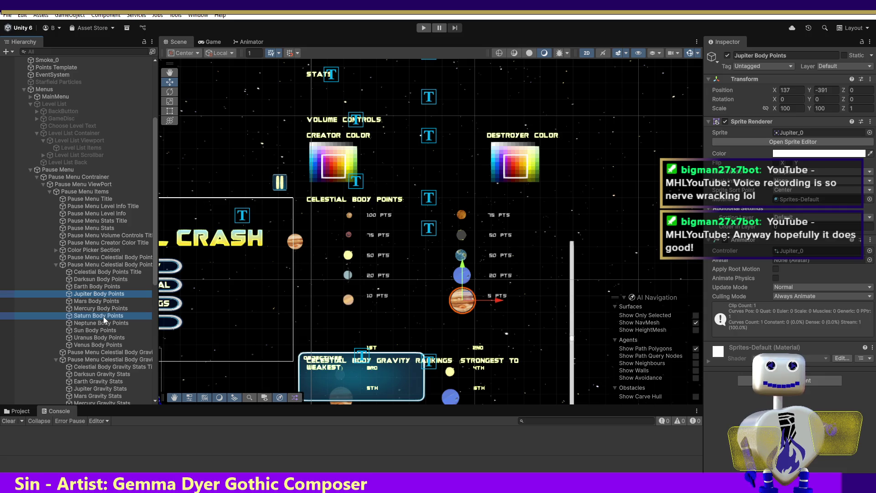
drag(409, 270, 407, 266)
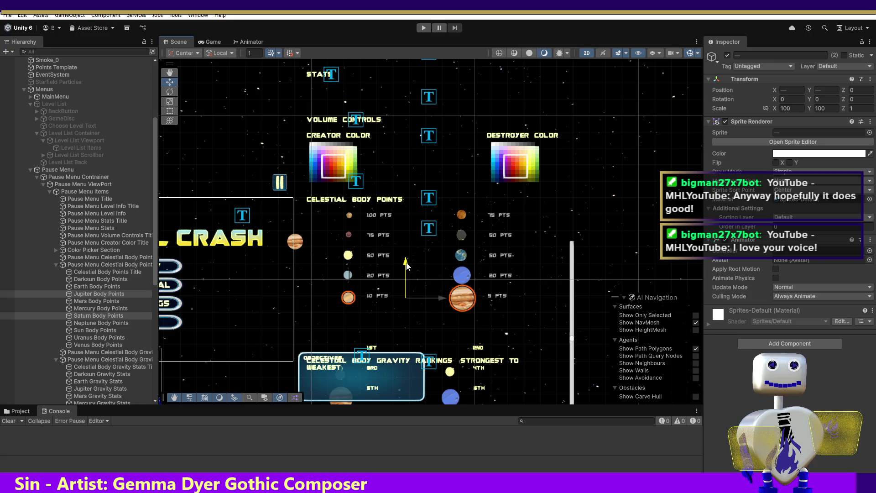
key(ctrl+z)
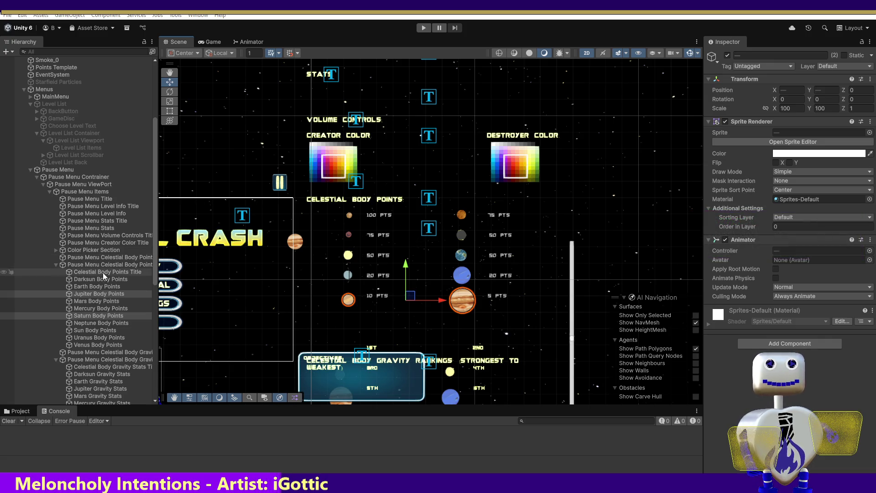
click(106, 259)
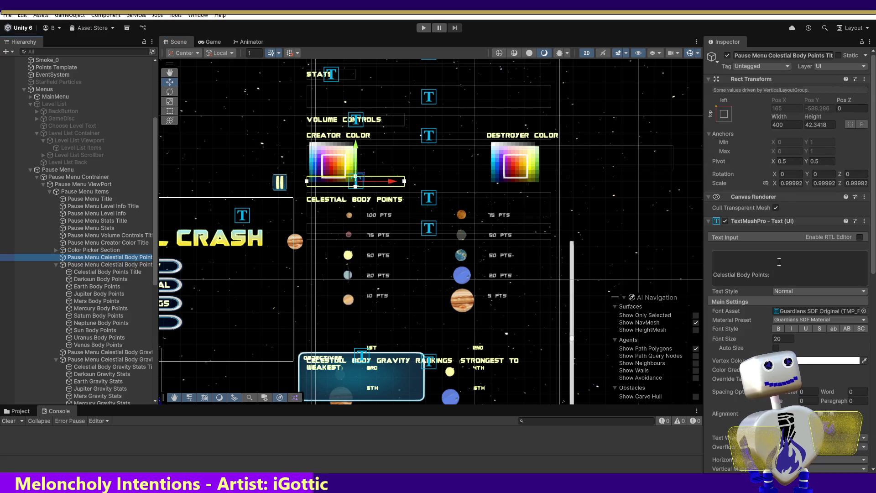
- Select Celestial Body Points Title and add a blank line to its text input
click(108, 272)
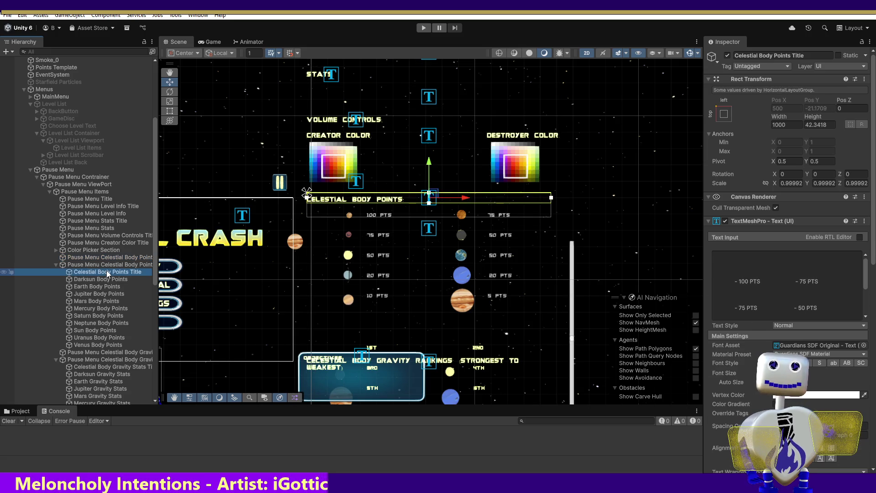
click(773, 300)
scroll(773, 300, down, 3)
key(ctrl+a)
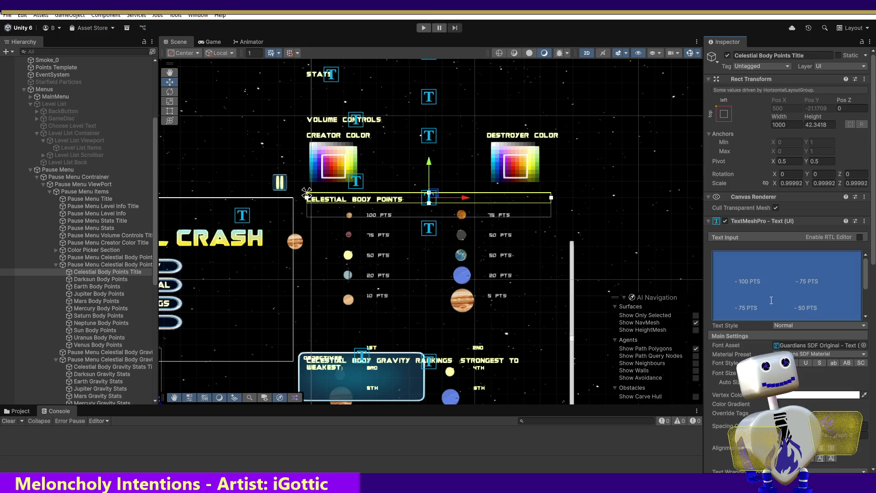
click(815, 306)
key(Return)
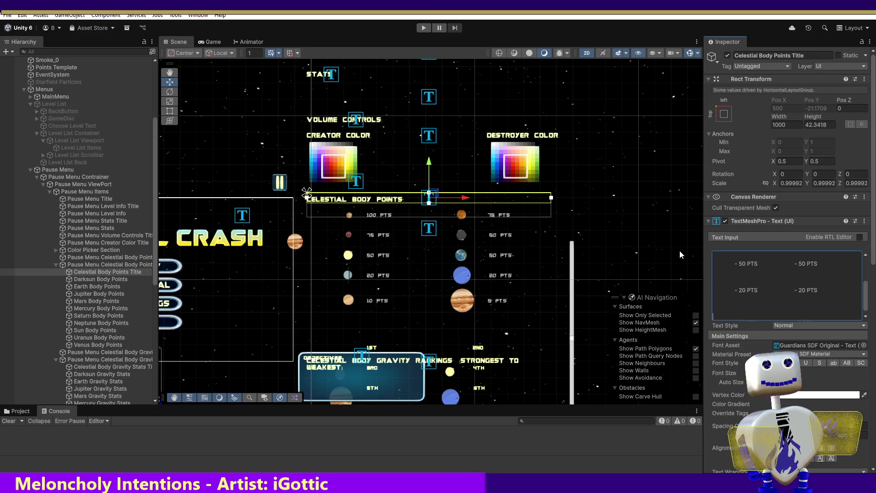
- Remove the leading spaces before the 50, 100 and 75 PTS lines
click(745, 260)
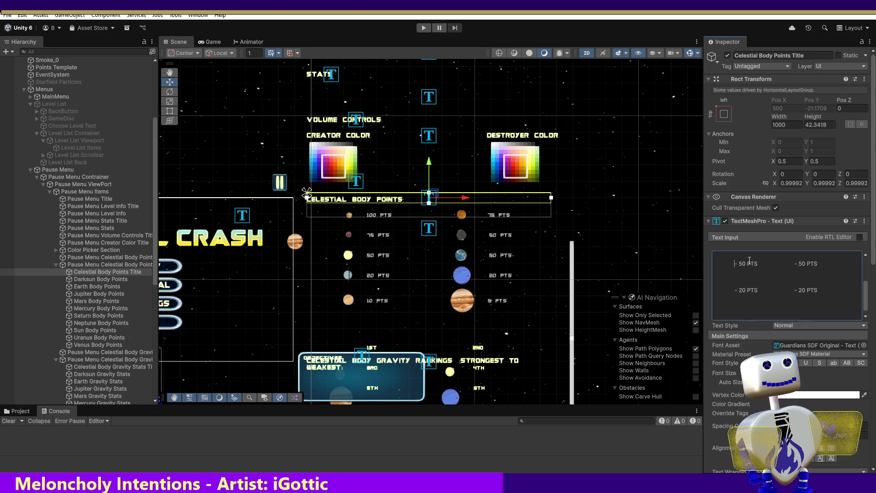
key(BackSpace)
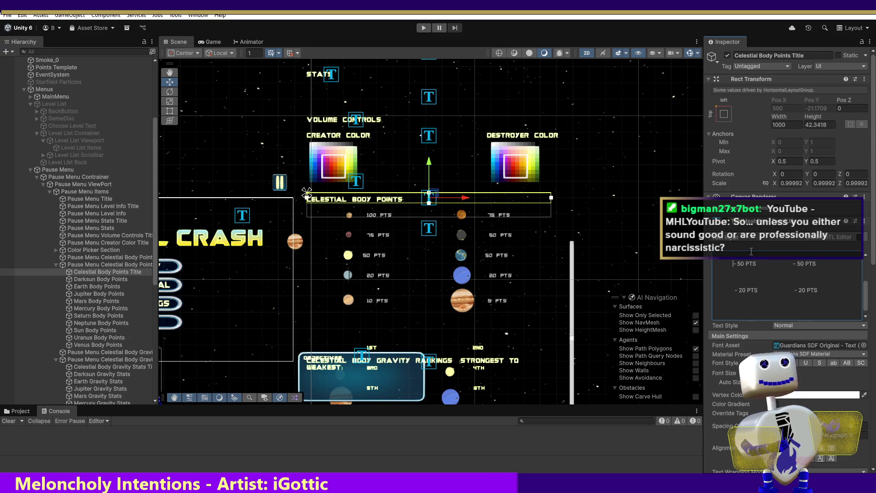
key(BackSpace)
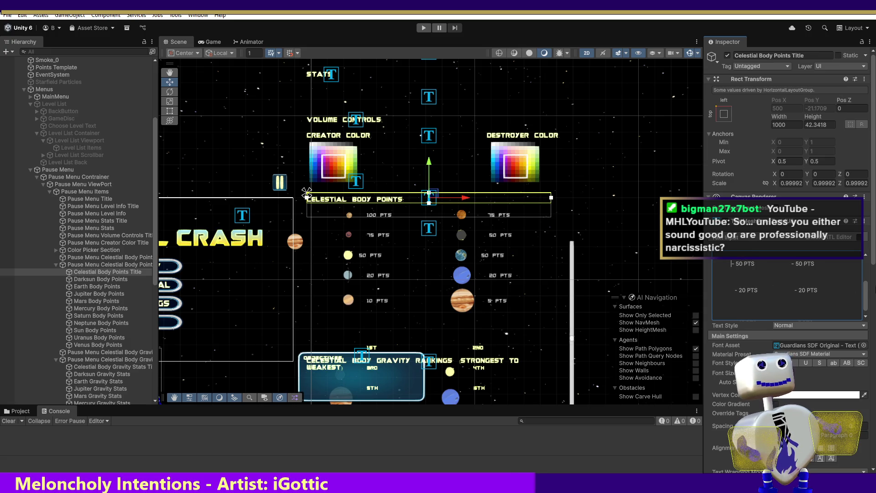
scroll(758, 277, up, 3)
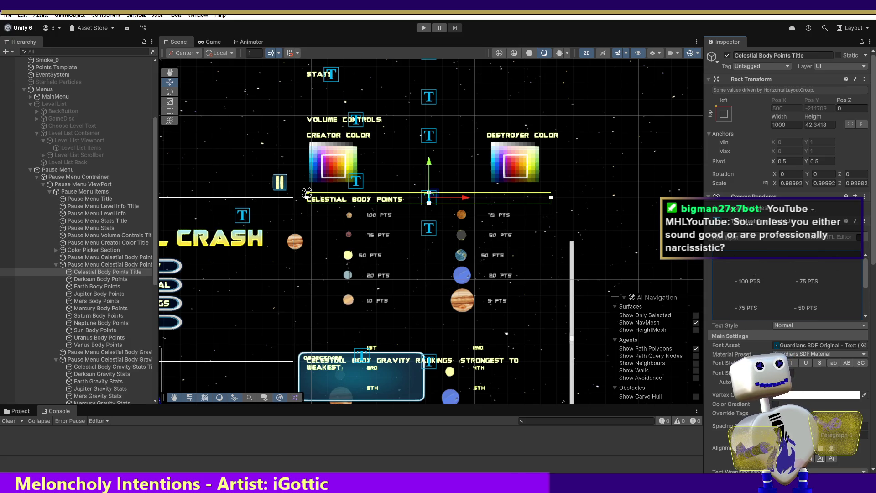
click(731, 281)
key(BackSpace)
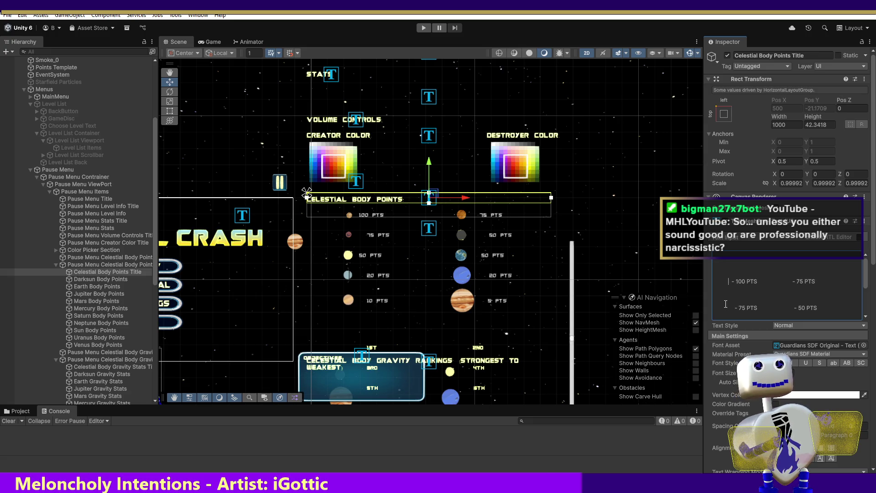
click(726, 306)
key(BackSpace)
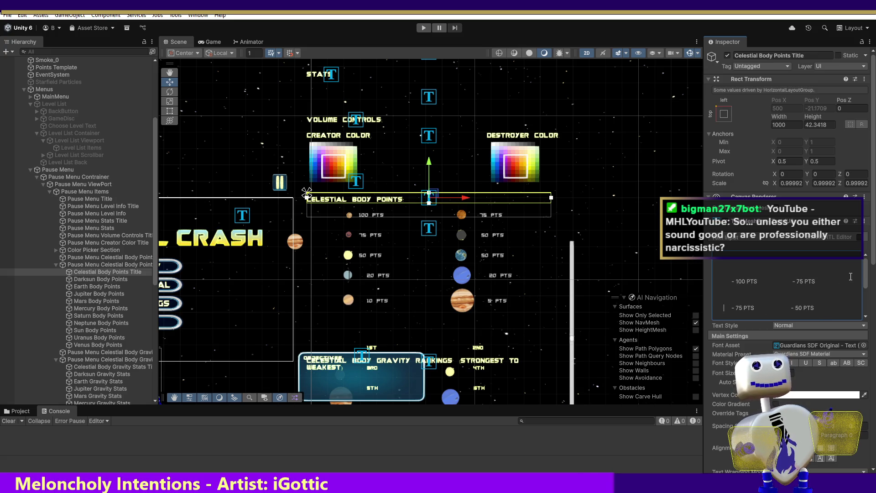
- Remove the leading spaces before the 20 and 10 PTS lines
scroll(732, 299, down, 3)
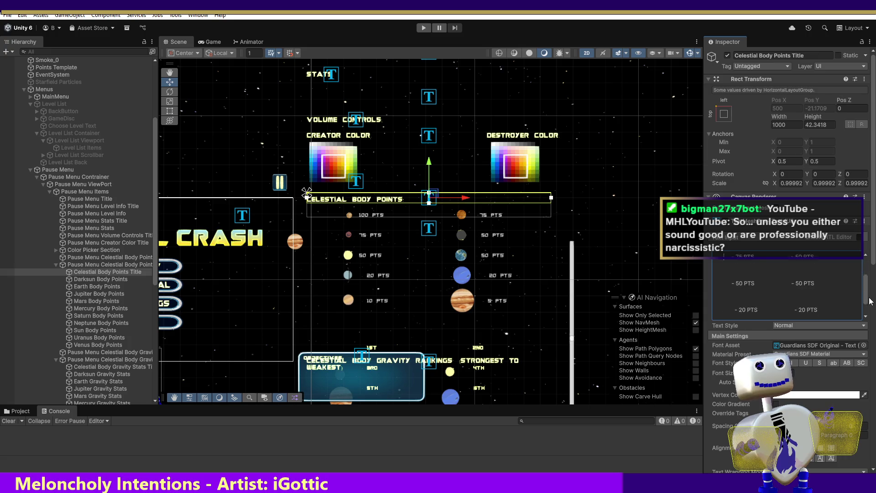
click(728, 287)
key(BackSpace)
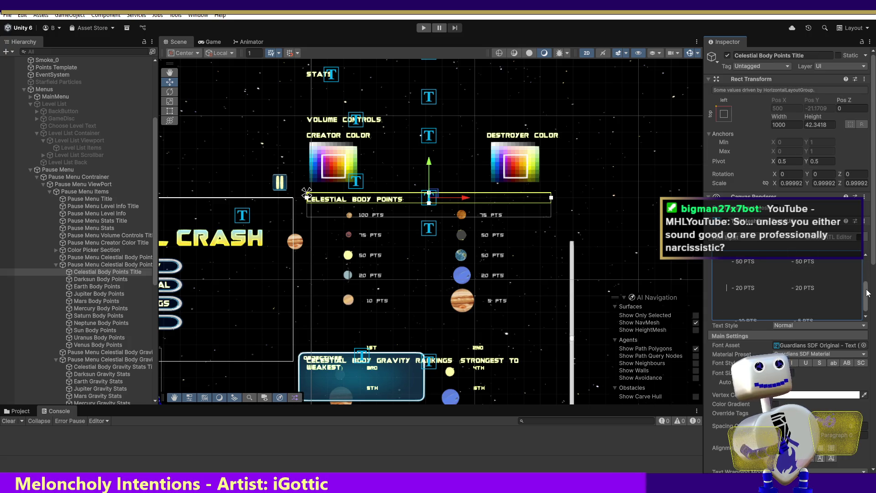
click(729, 318)
key(BackSpace)
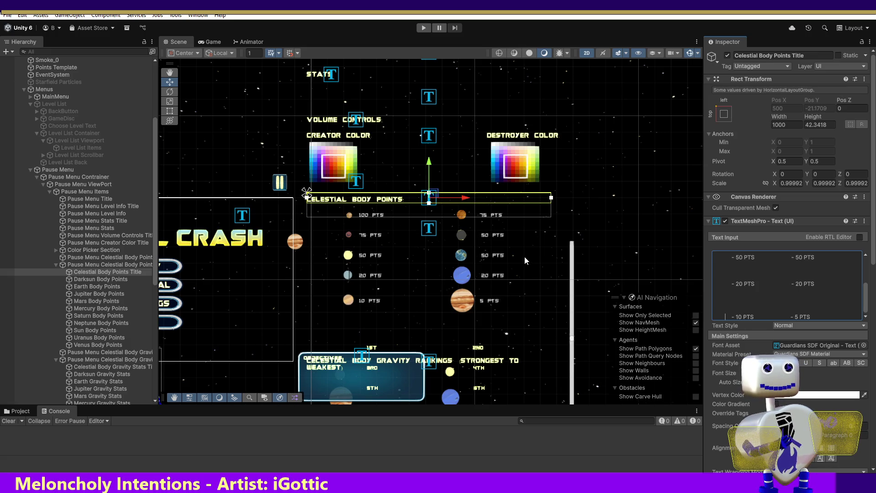
click(128, 352)
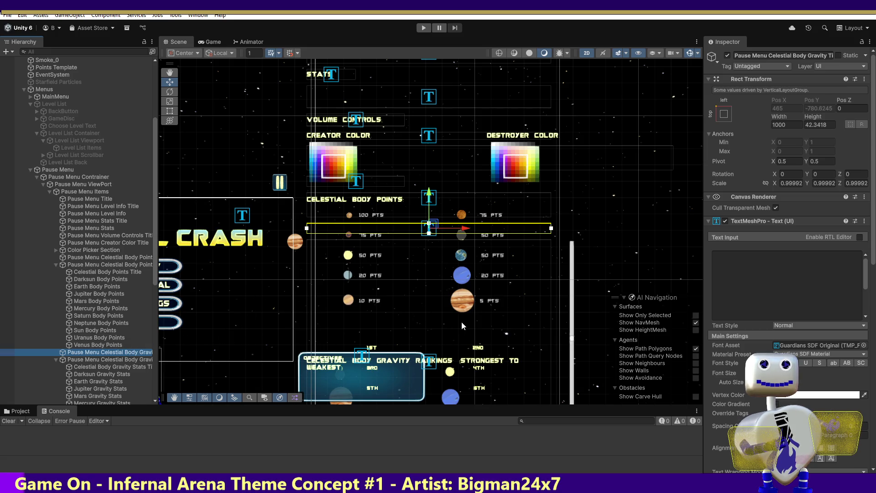
- Give the Celestial Body Gravity Stats Title the Guardians SDF Original font
click(121, 359)
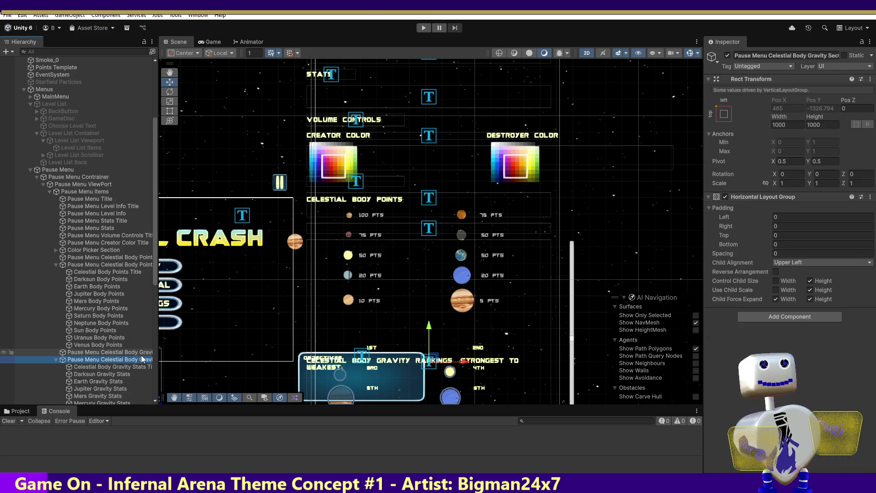
click(136, 366)
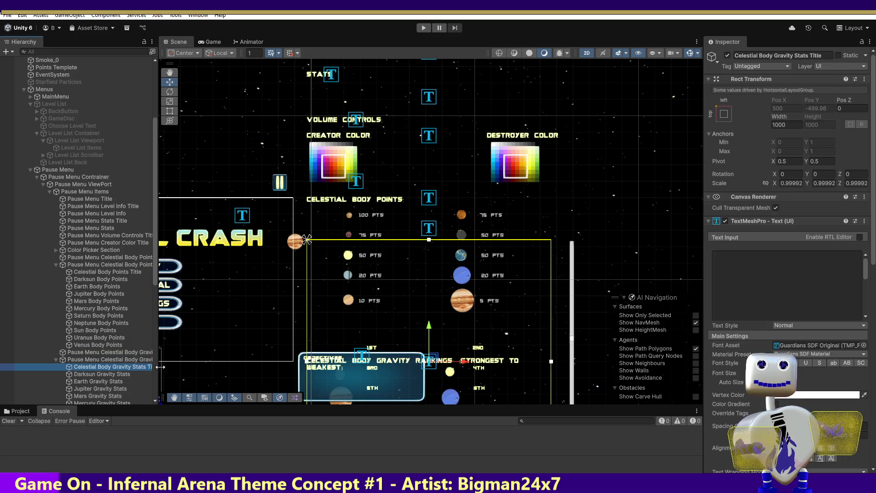
click(754, 270)
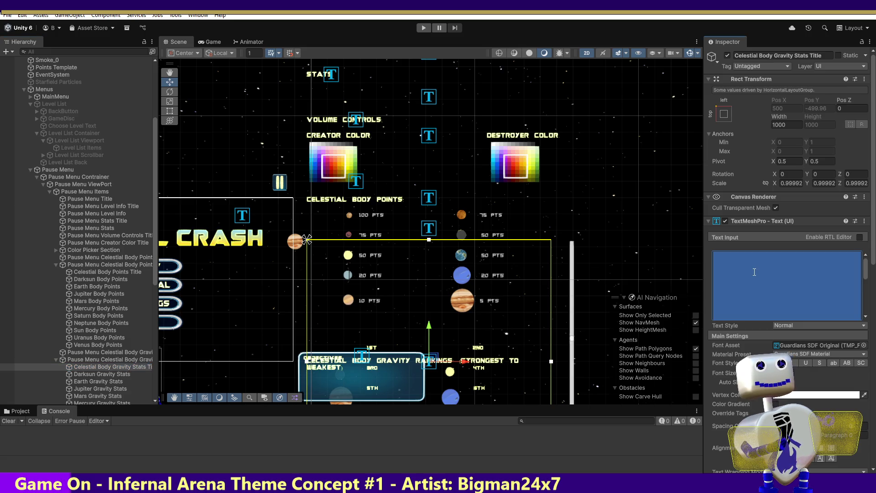
drag(865, 268, 871, 300)
click(864, 346)
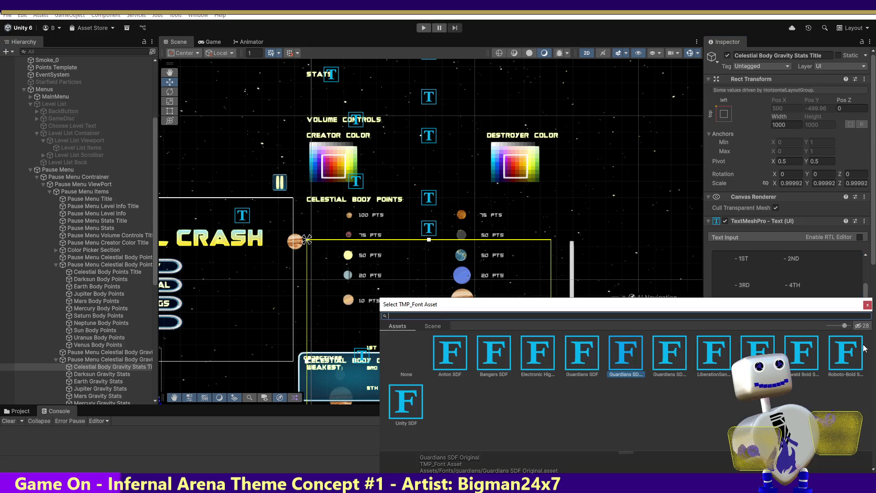
double_click(672, 358)
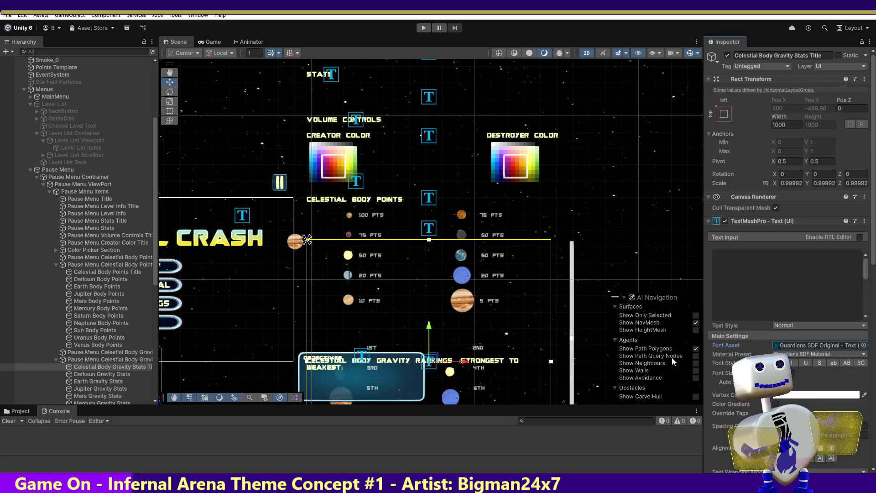
- Replace the stats title text with blank lines, then inspect Darksun Gravity Stats
click(817, 275)
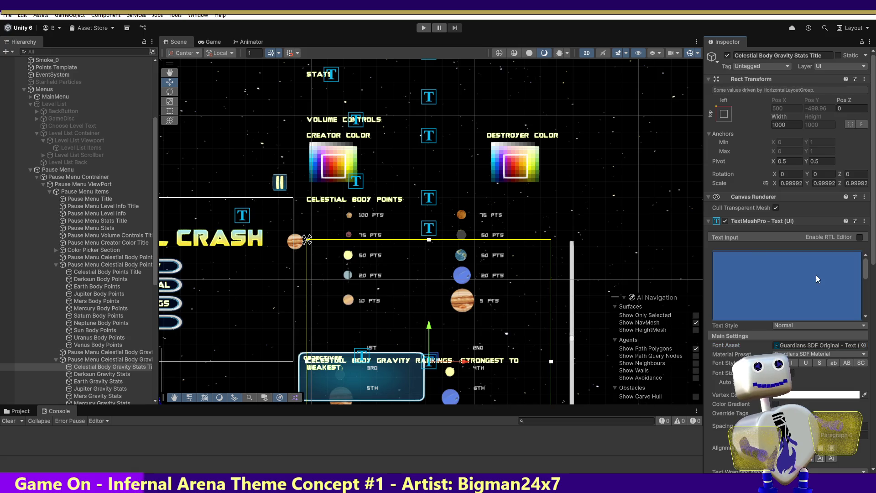
key(BackSpace)
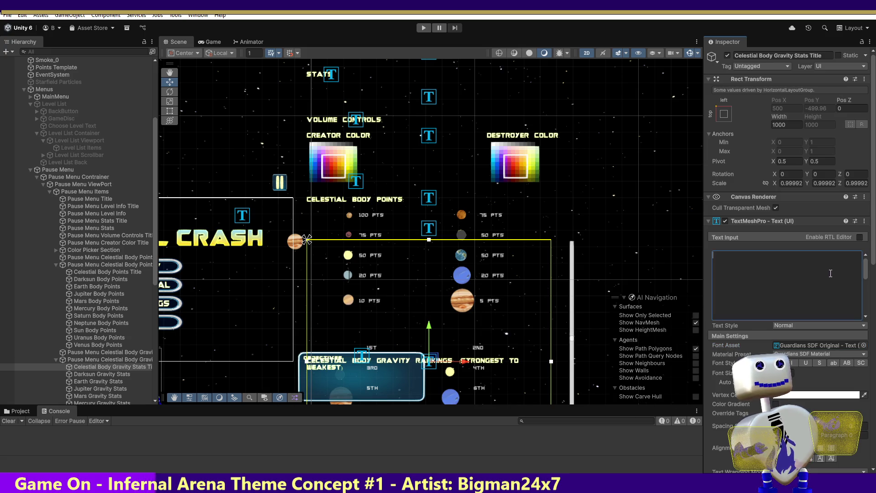
key(Return)
key(Return)
key(Return)
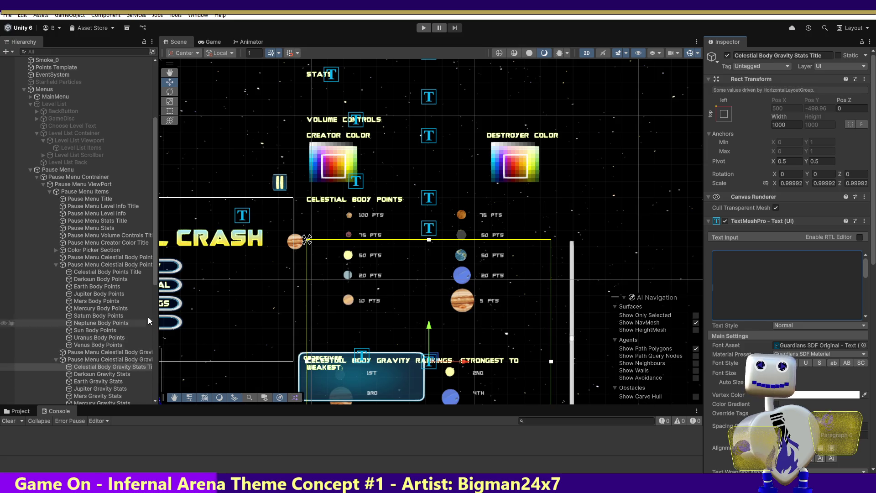
drag(151, 281, 150, 316)
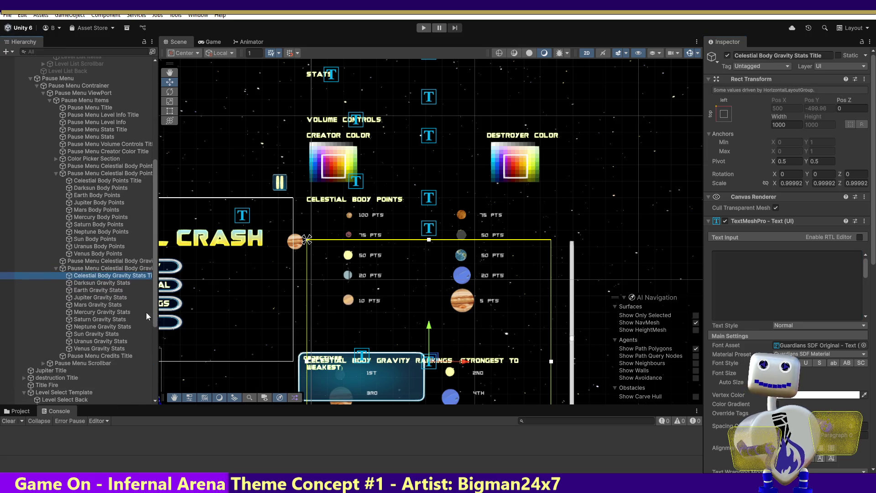
click(116, 283)
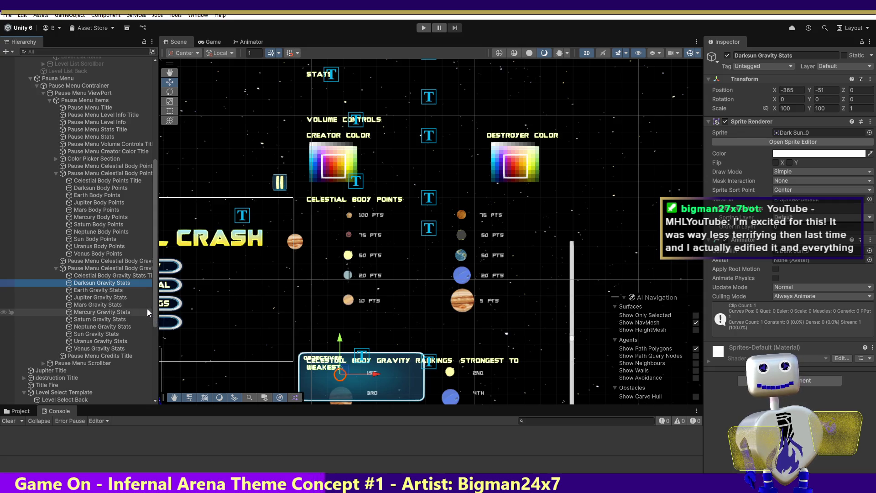
click(131, 276)
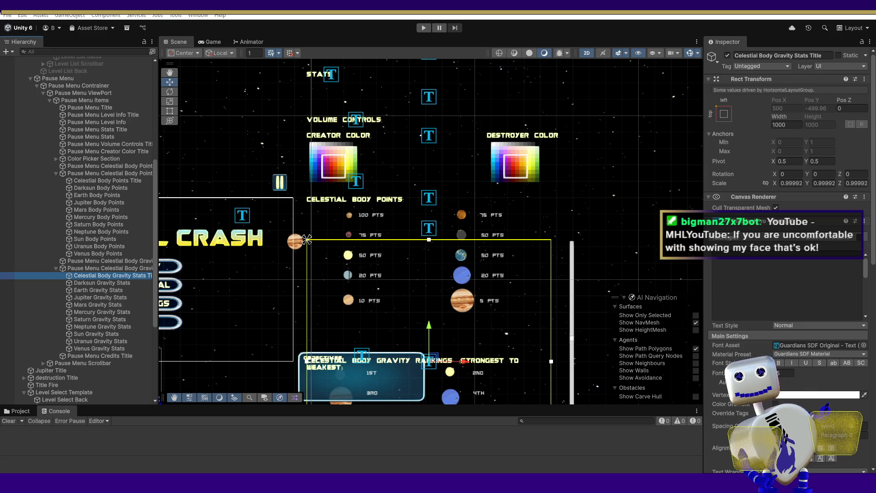
- Switch from Unity to the 'I Made a Relaxing Cooking game in 2 Days' video
key(alt+Tab)
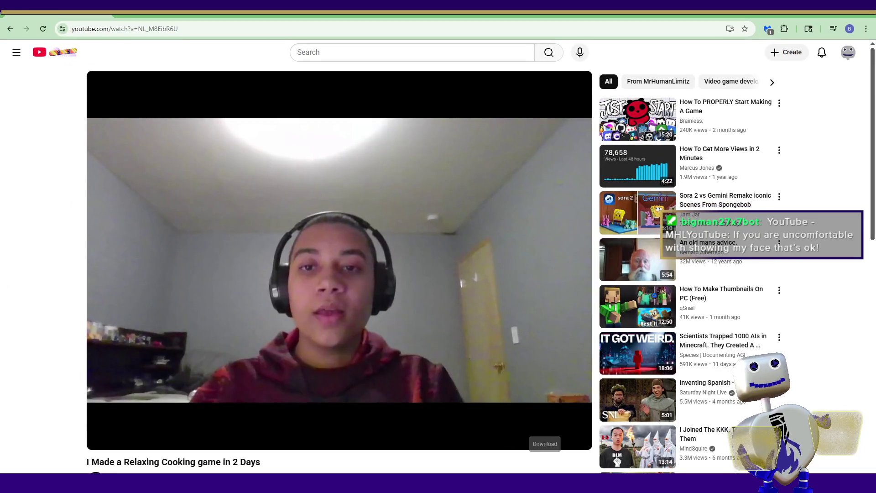
- Play the cooking-game video full screen through its recipe interface and ingredient.cs script
click(575, 439)
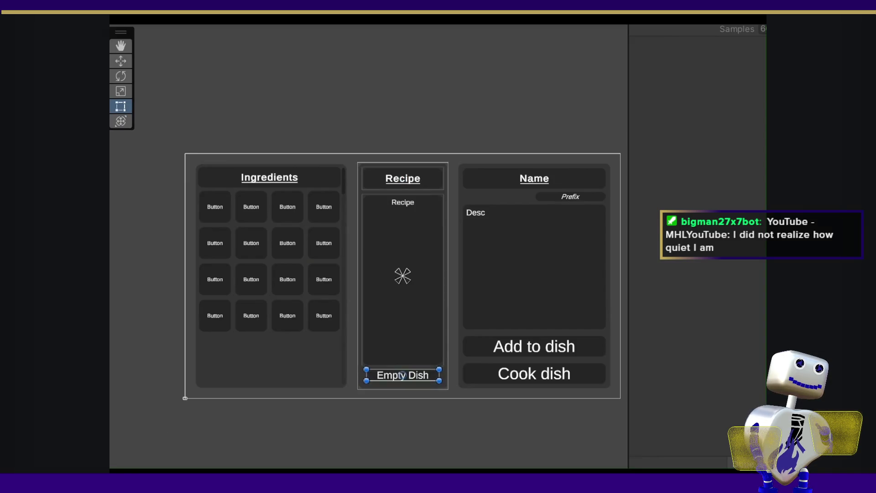
key(alt+Tab)
- Watch the video walk through ingredient.cs prefix lists and DisplayInfo code
scroll(386, 210, down, 5)
scroll(387, 211, down, 5)
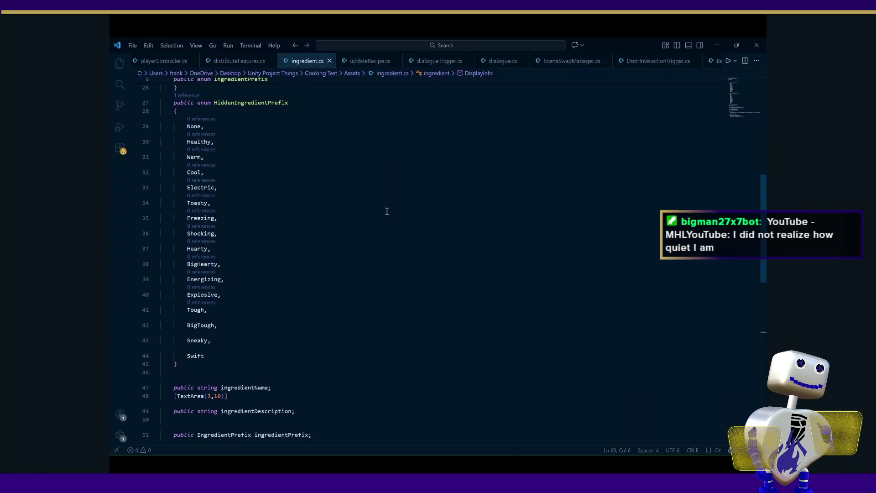
scroll(387, 211, down, 3)
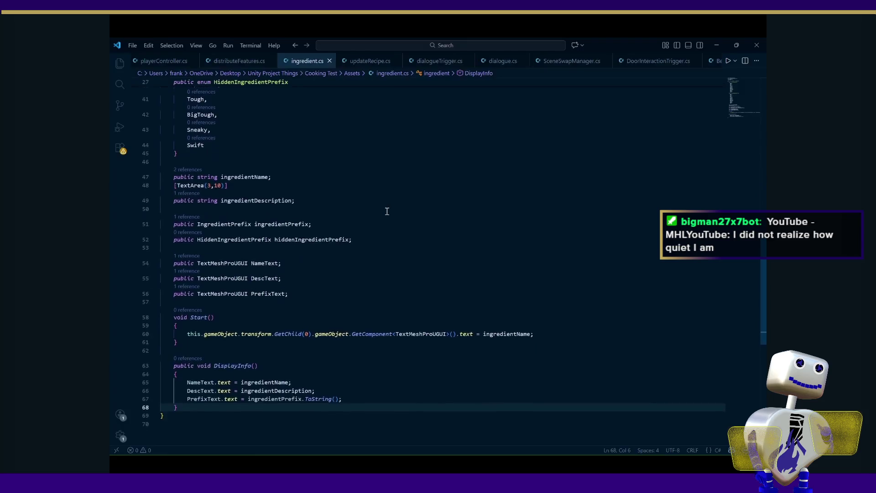
scroll(387, 211, up, 4)
scroll(387, 211, up, 7)
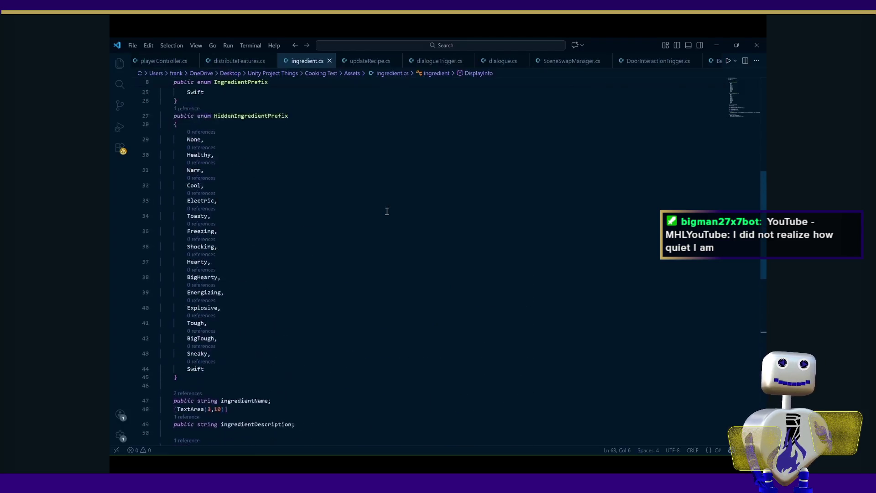
scroll(387, 212, up, 3)
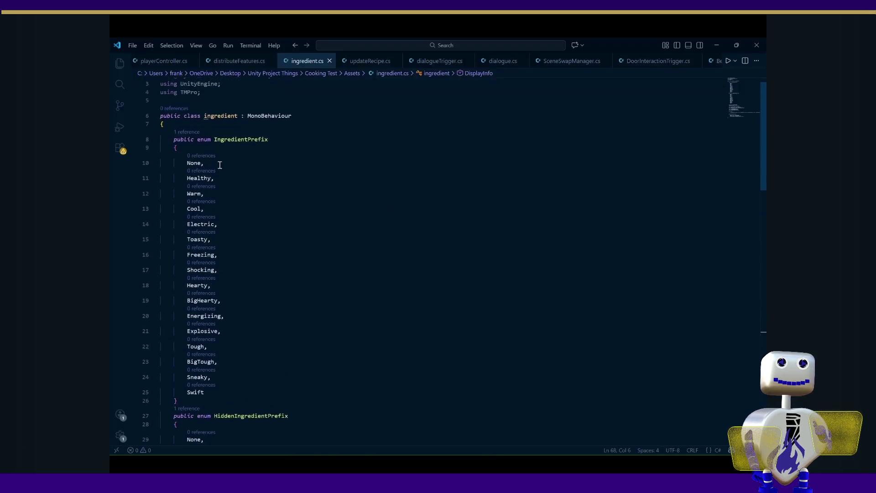
scroll(205, 233, down, 5)
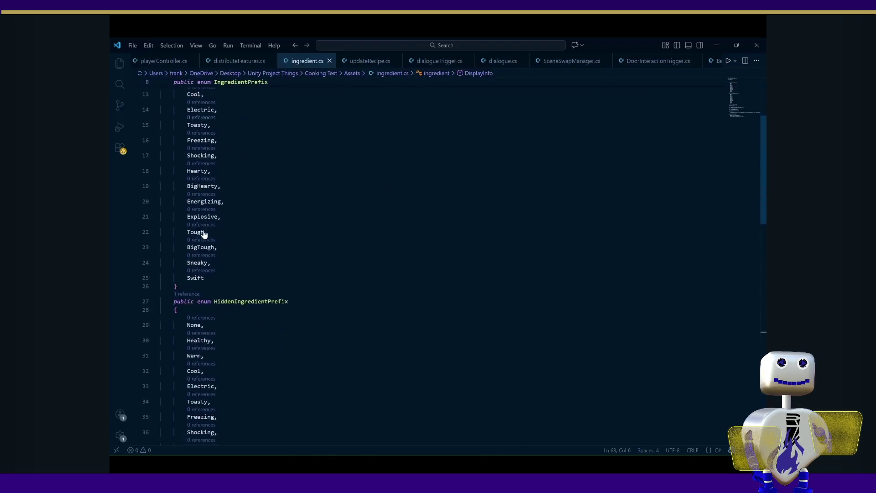
scroll(219, 280, down, 7)
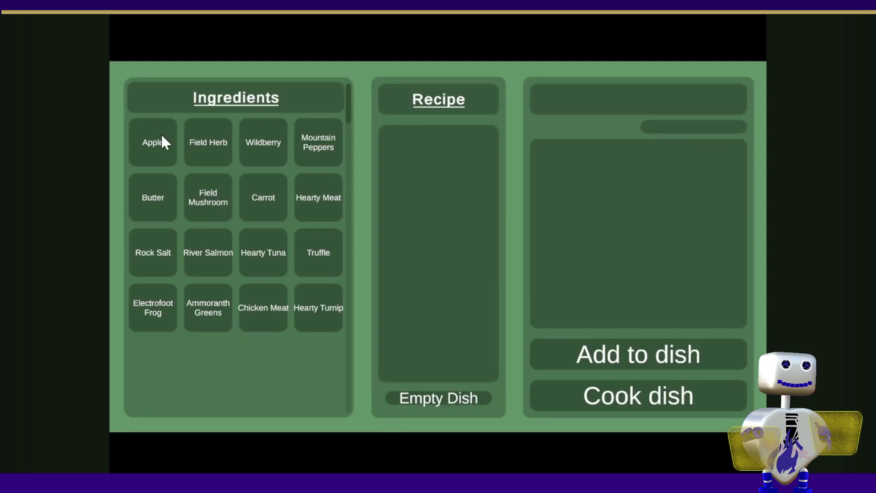
- Follow the video's ingredient-description demo in the game until it opens updateRecipe.cs
click(161, 134)
click(220, 133)
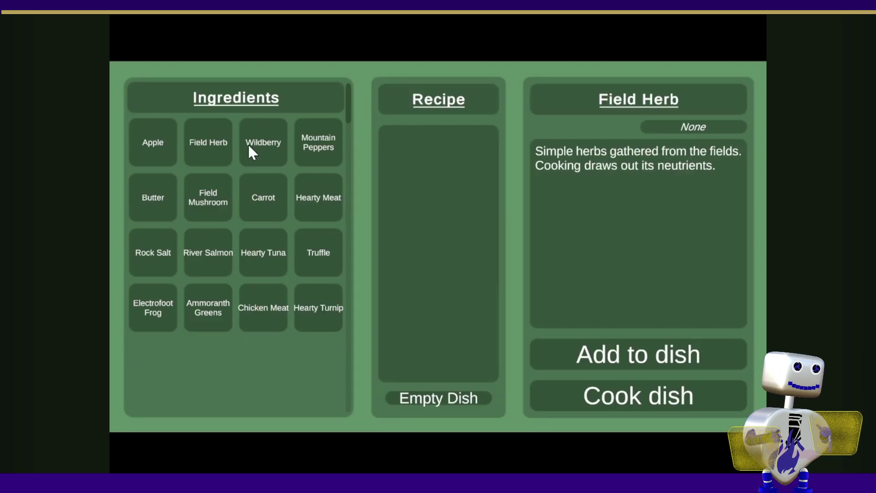
click(256, 146)
click(321, 152)
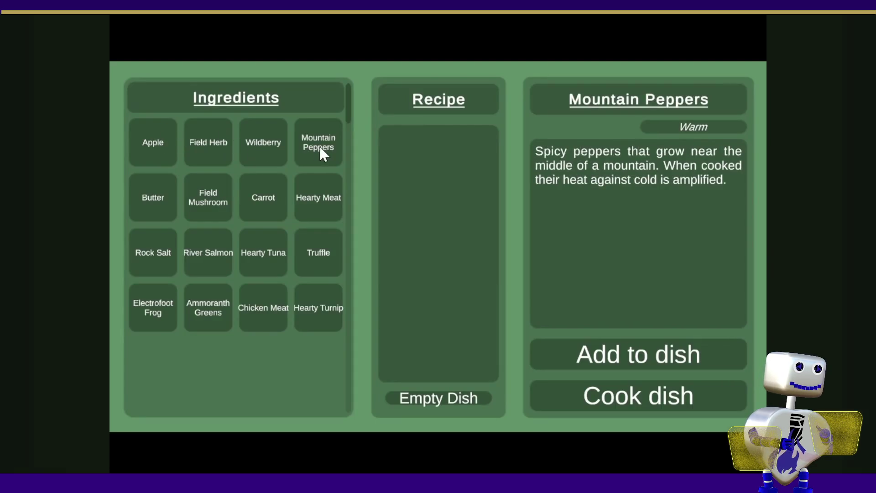
click(164, 197)
click(264, 242)
click(264, 198)
click(156, 265)
click(210, 302)
click(323, 301)
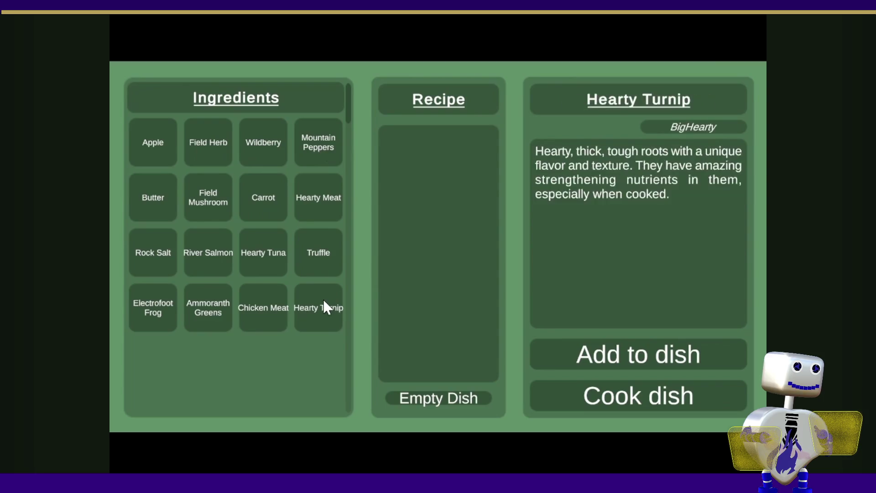
scroll(425, 190, up, 3)
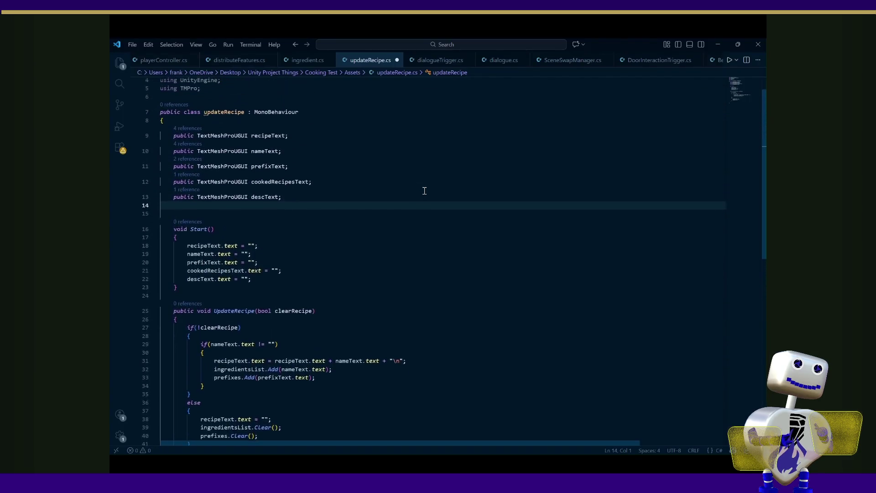
scroll(425, 190, down, 1)
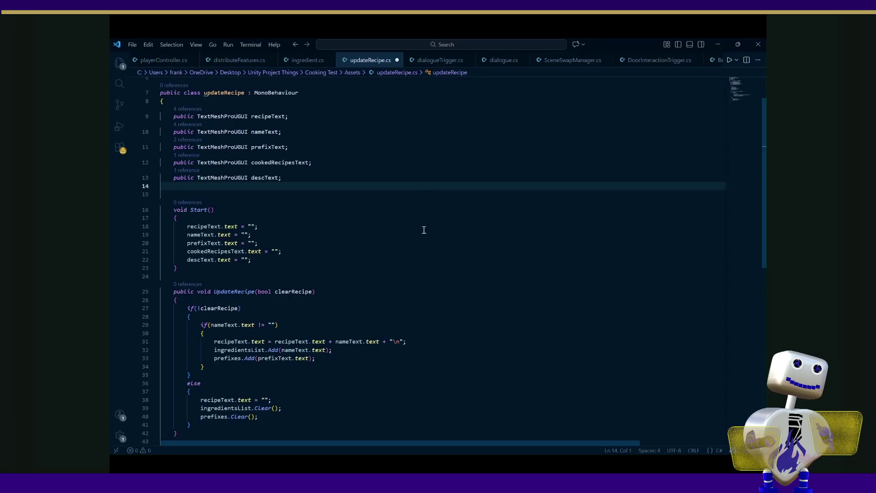
- Follow the video through updateRecipe.cs's new string declarations and CookRecipe method
text(public List<string> prefixes;     public List<string> ingredientsList;     public string[] cookTypes;      string includesSalt = "";     string cookType = "";     string recipeName = "";)
key(ctrl+s)
scroll(424, 229, down, 10)
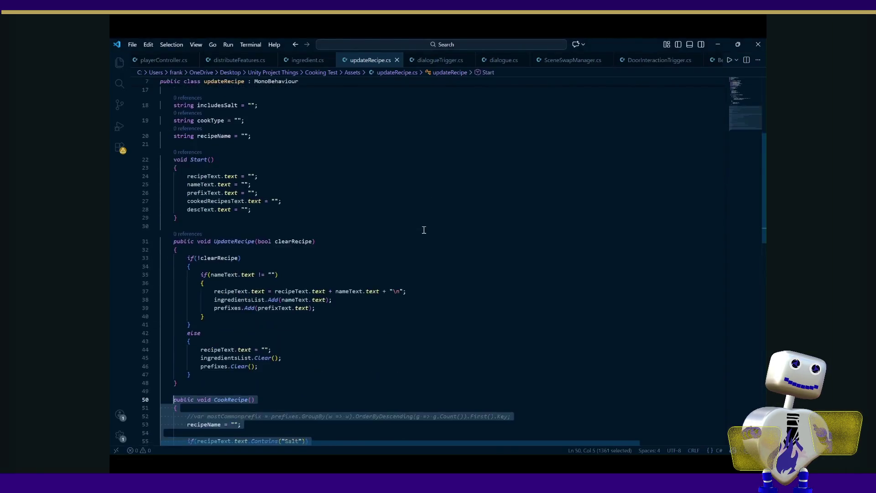
scroll(424, 229, down, 8)
click(472, 215)
scroll(471, 216, up, 3)
scroll(472, 215, up, 12)
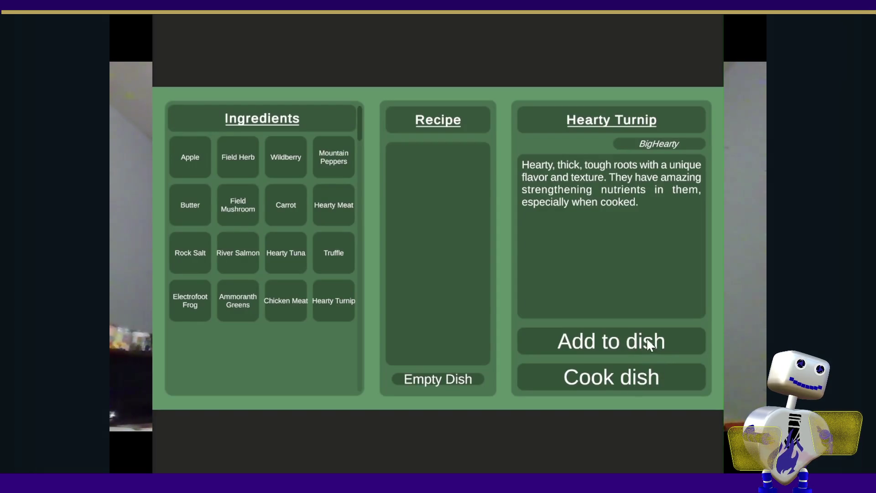
- In the video's game demo, add Bomberry, Cheese and Apple to the recipe
click(195, 168)
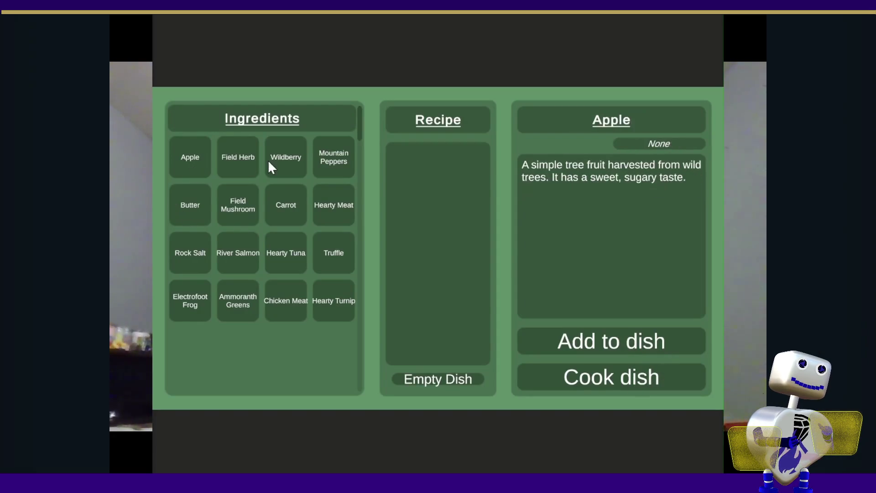
click(578, 339)
click(315, 201)
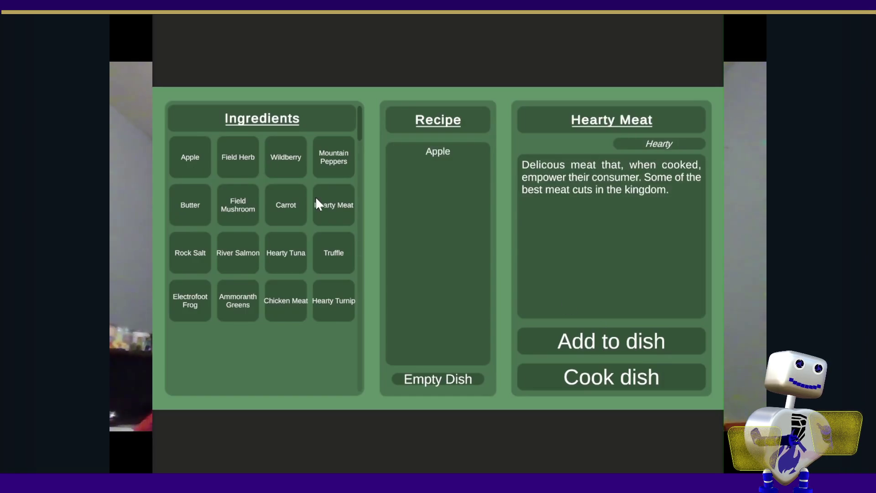
click(610, 331)
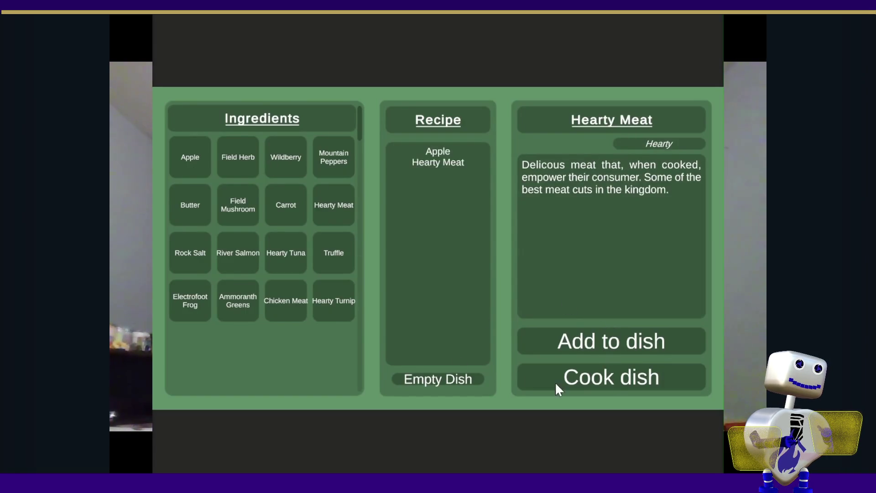
click(245, 192)
click(561, 345)
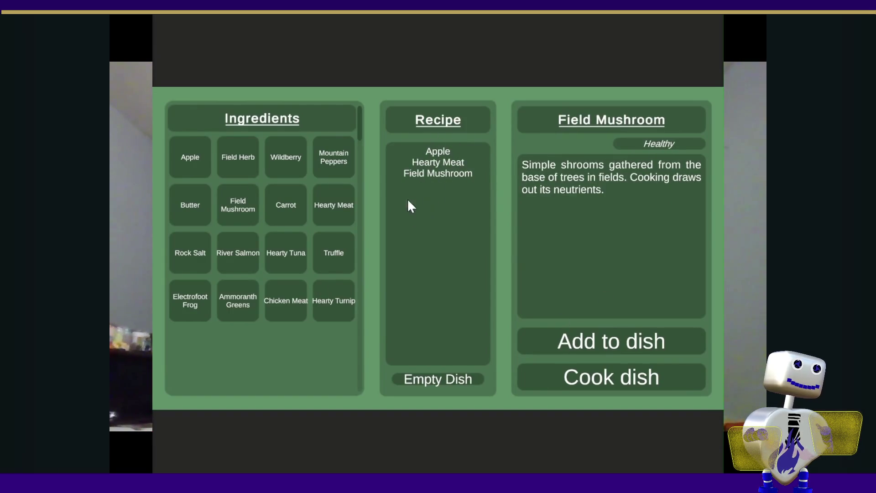
- Cook the dish and find Baked Bomberry Cheese Apple in the Cooked Dishes list
scroll(328, 278, down, 1)
scroll(327, 275, down, 5)
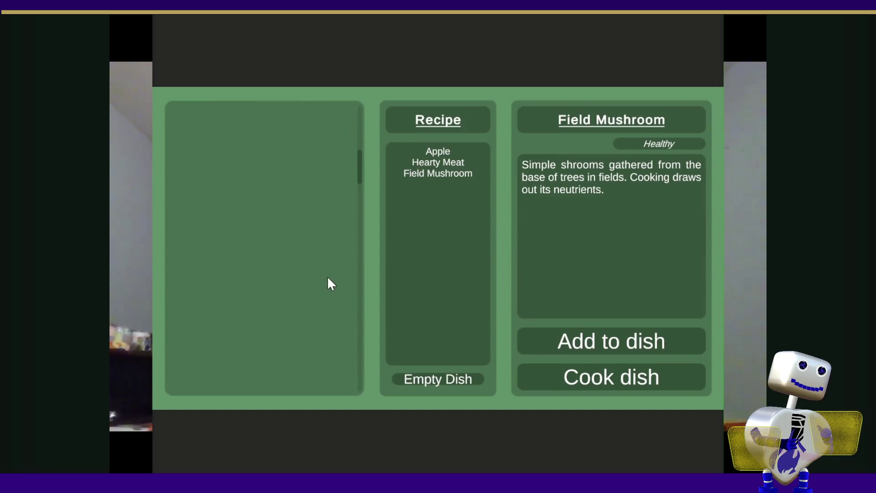
scroll(328, 275, down, 5)
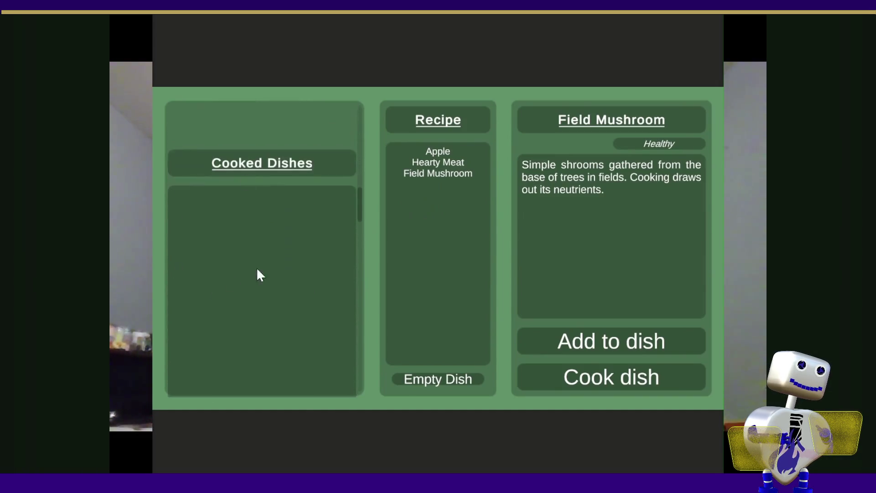
click(585, 387)
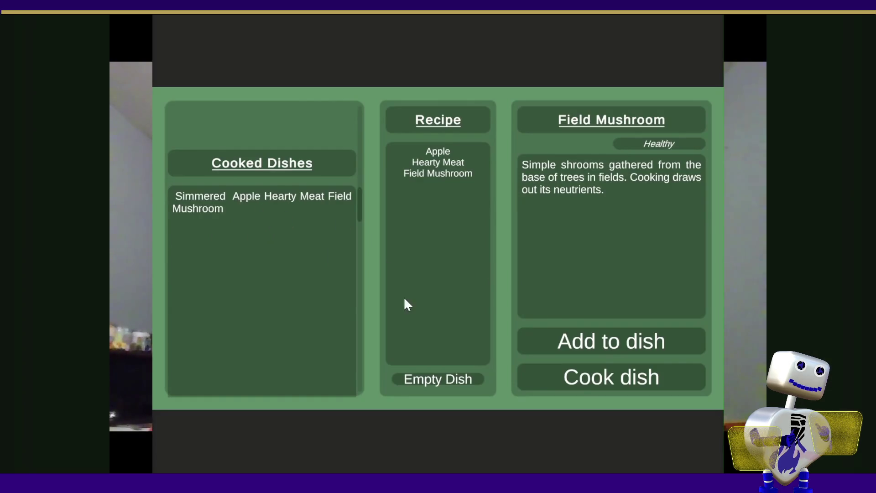
click(410, 380)
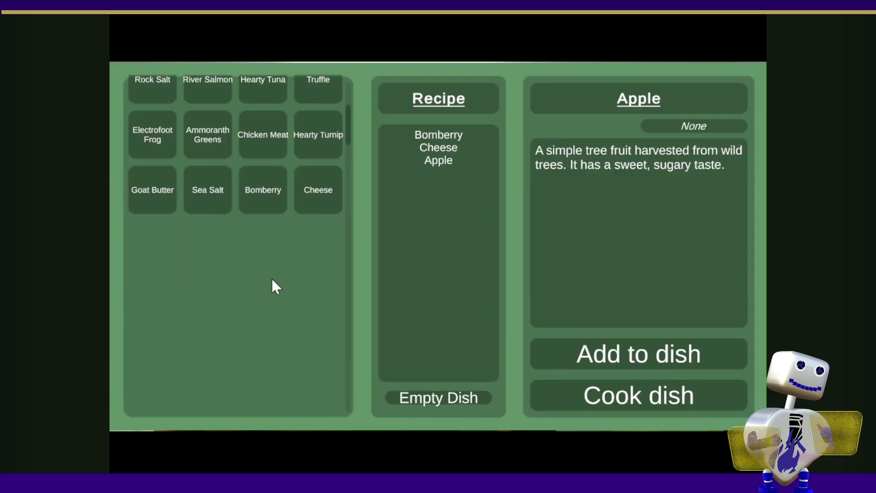
scroll(274, 287, down, 1)
drag(349, 114, 356, 190)
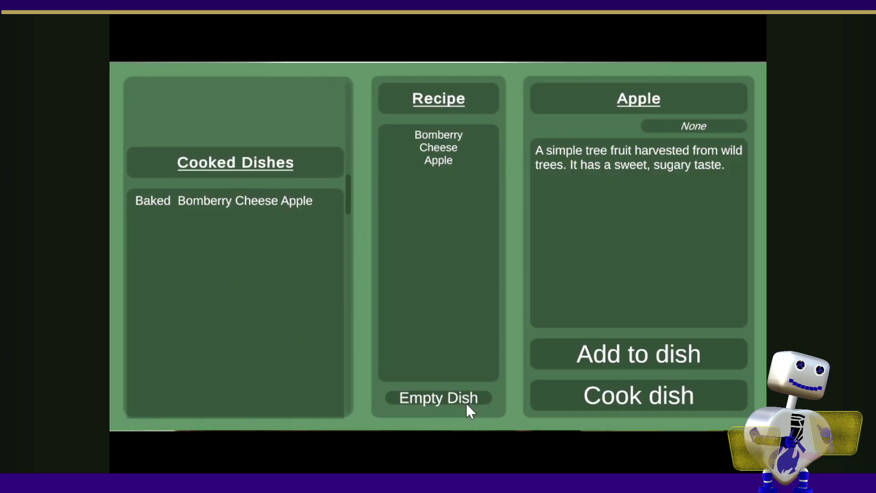
- Return to the ingredient grid and start a new recipe with Hearty Tuna
click(454, 397)
drag(347, 196, 348, 98)
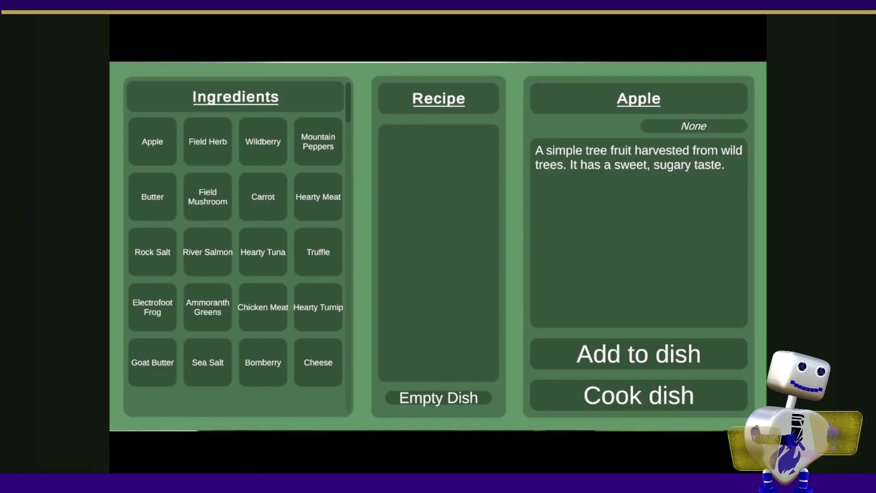
click(196, 145)
click(280, 256)
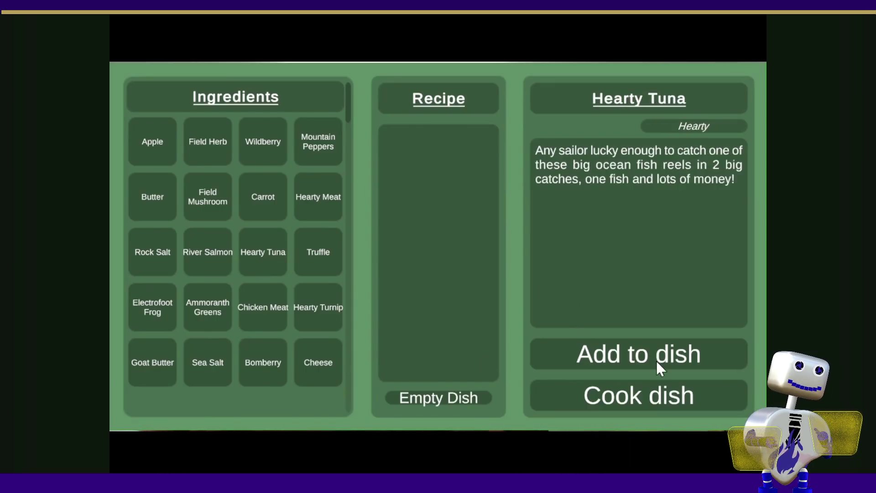
click(655, 360)
- Add Chicken Meat, Hearty Turnip and Rock Salt, then empty the recipe
click(254, 304)
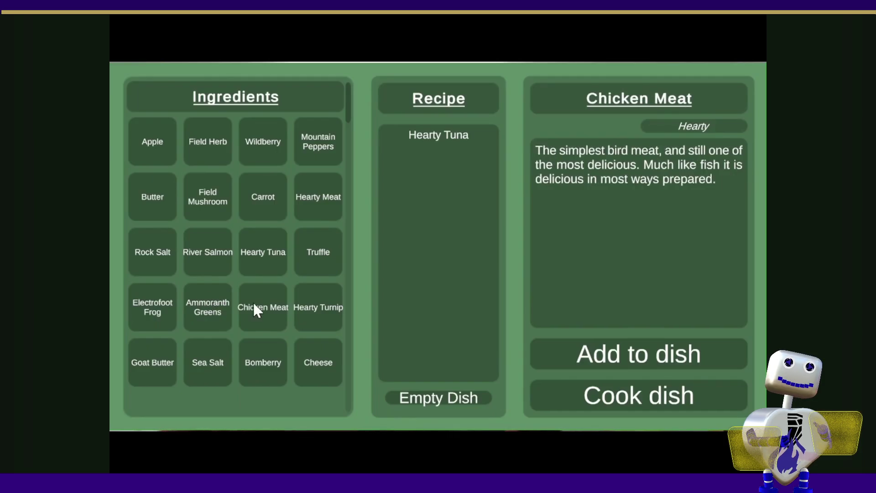
click(609, 352)
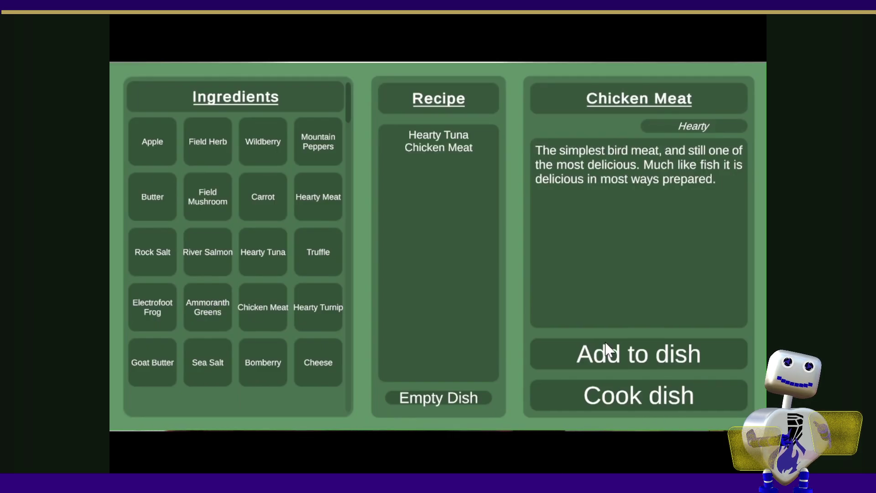
click(305, 301)
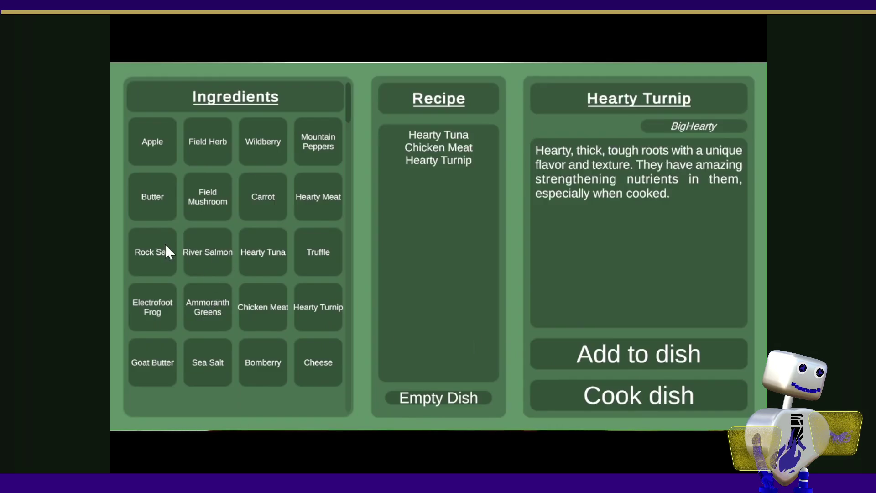
click(166, 246)
click(648, 344)
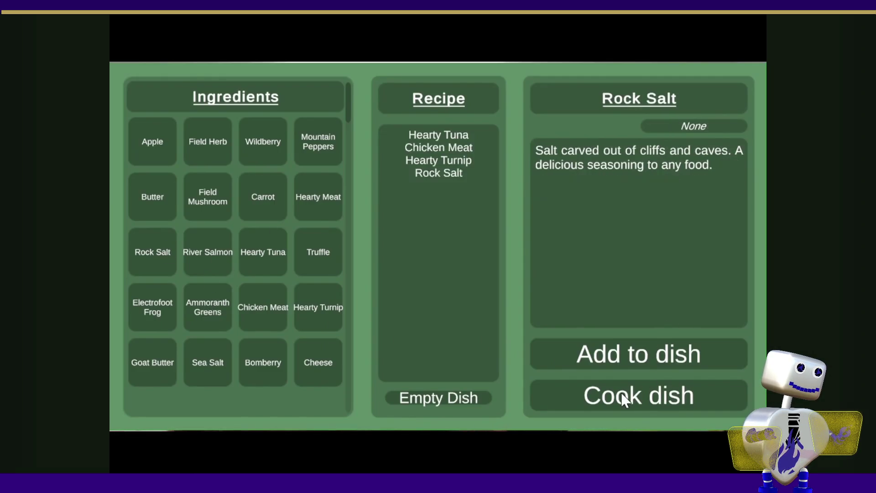
drag(346, 122, 340, 207)
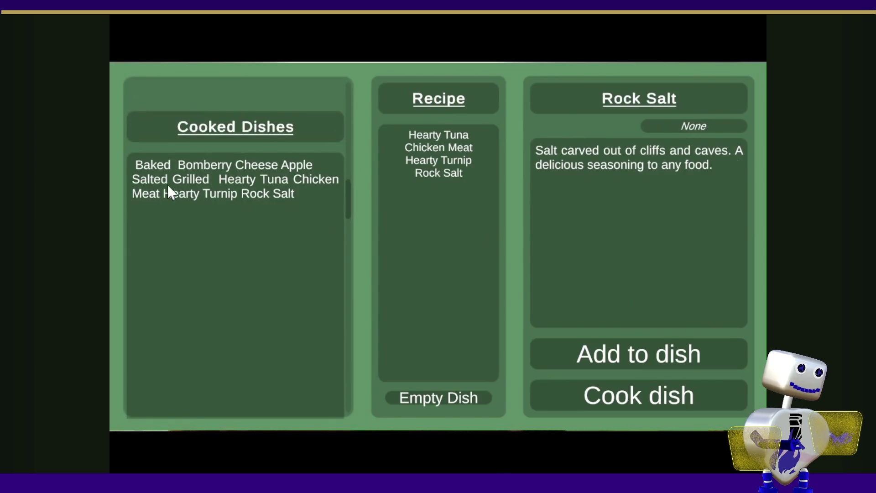
click(411, 393)
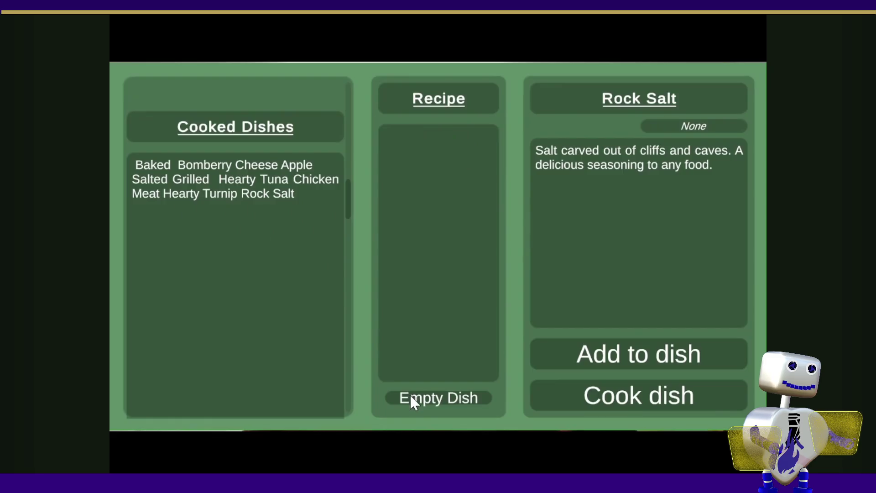
drag(349, 193, 361, 86)
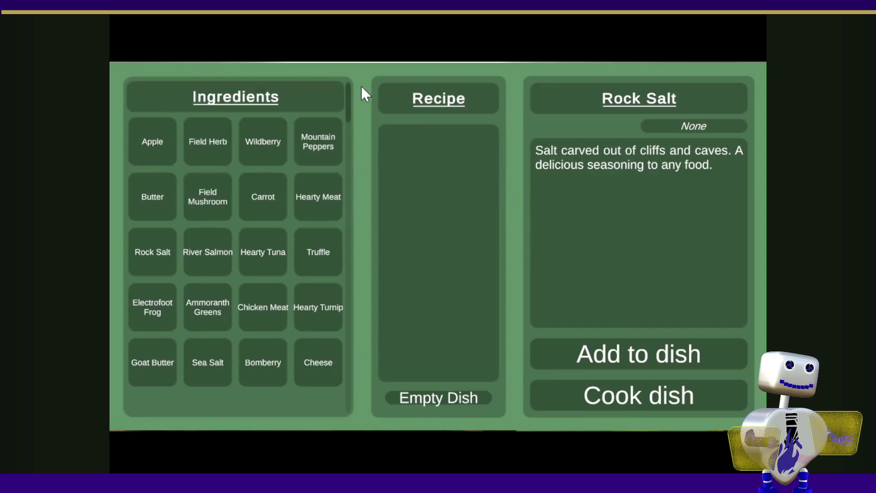
- Add Apple, Field Herb, Wildberry, Mountain Peppers, Butter, Field Mushroom, Carrot and Hearty Meat to the recipe
click(175, 152)
click(584, 356)
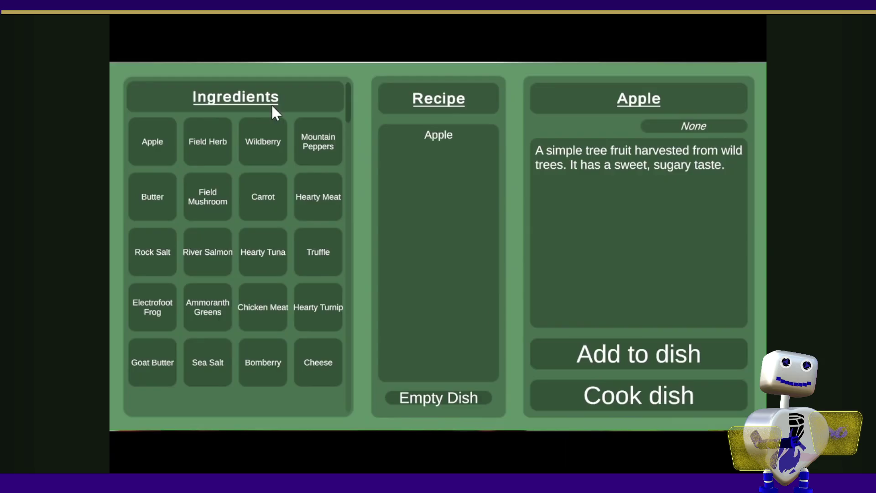
click(206, 164)
click(662, 356)
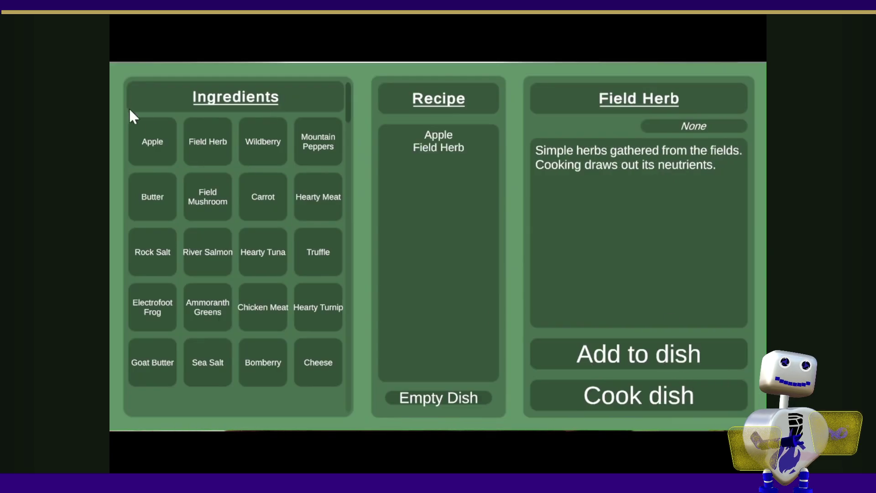
click(254, 143)
click(618, 355)
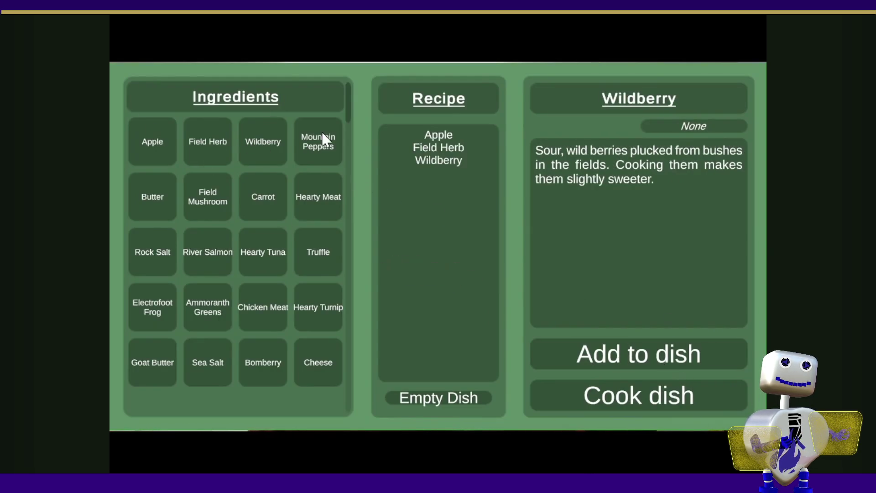
click(322, 137)
click(579, 358)
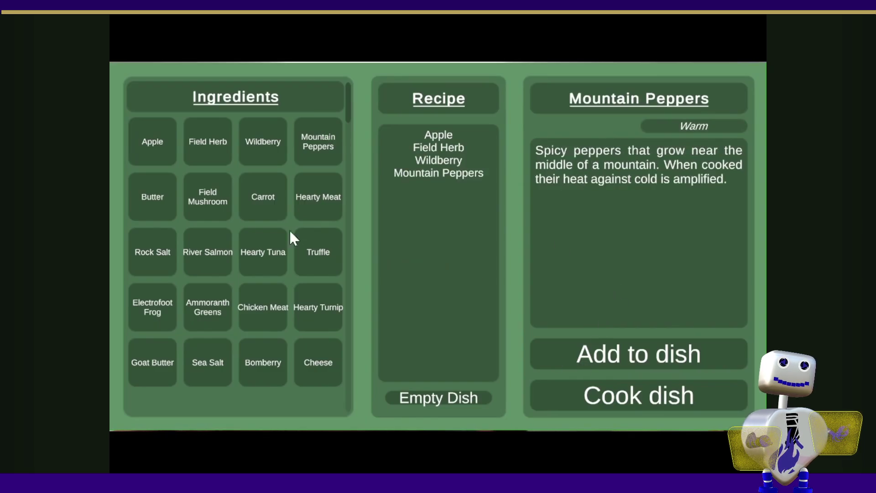
click(148, 196)
click(570, 349)
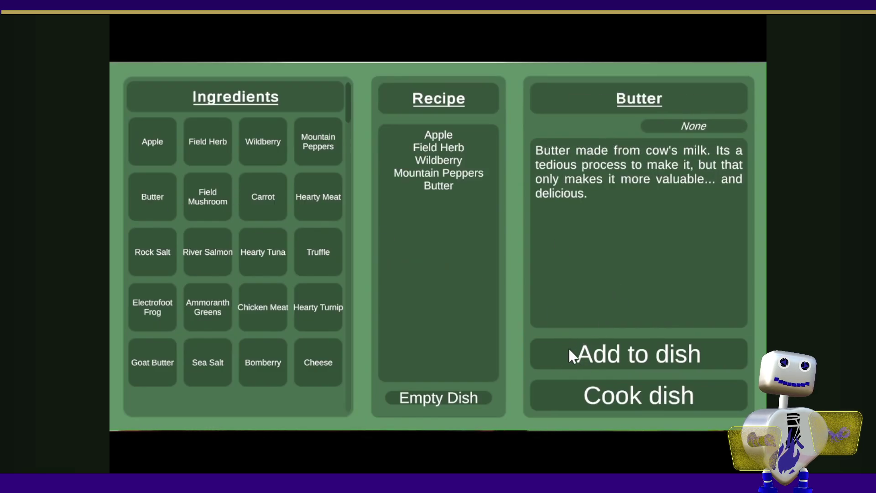
click(215, 205)
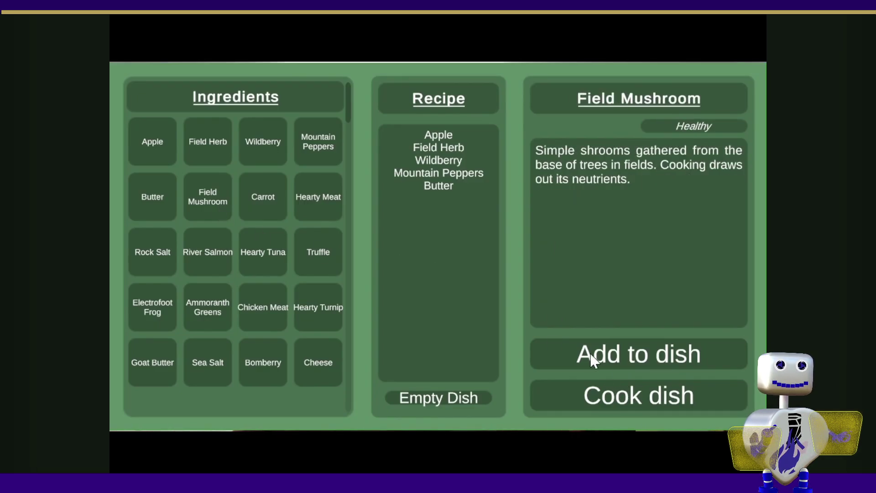
click(579, 354)
click(270, 204)
click(573, 349)
click(319, 186)
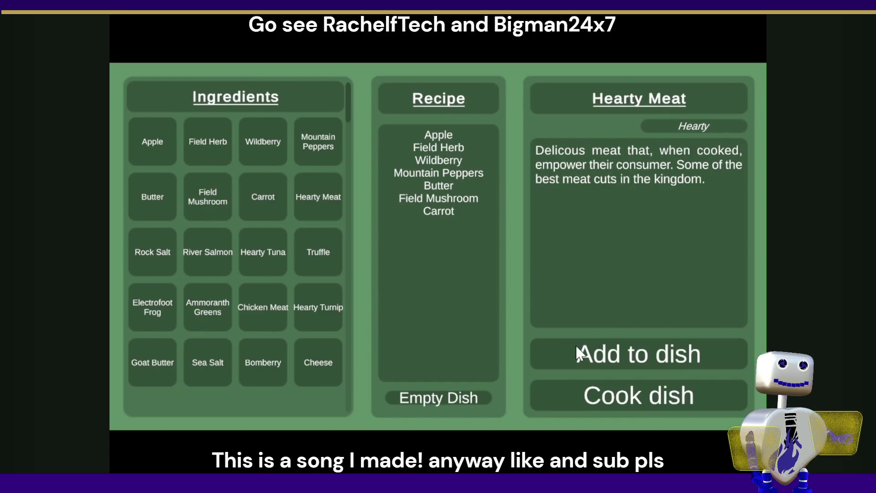
click(576, 345)
- Add Rock Salt, River Salmon, Hearty Tuna, Truffle, Electrofoot Frog and Ammoranth Greens
click(158, 242)
click(555, 349)
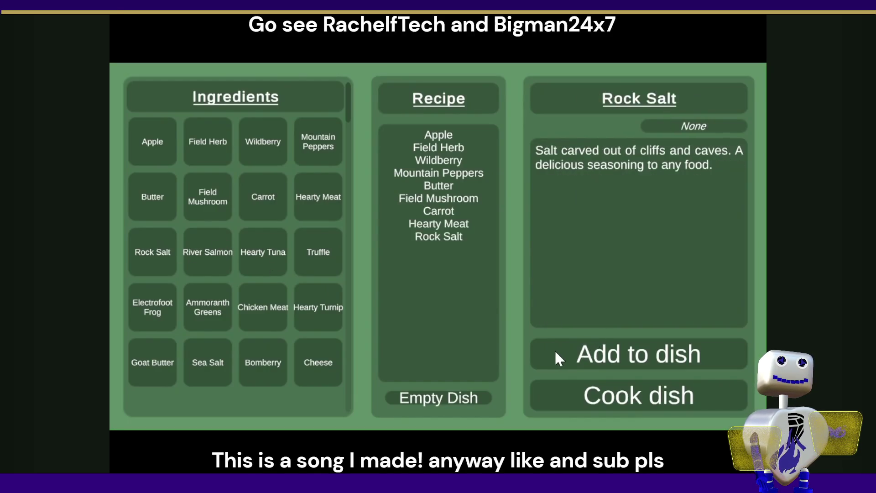
click(223, 249)
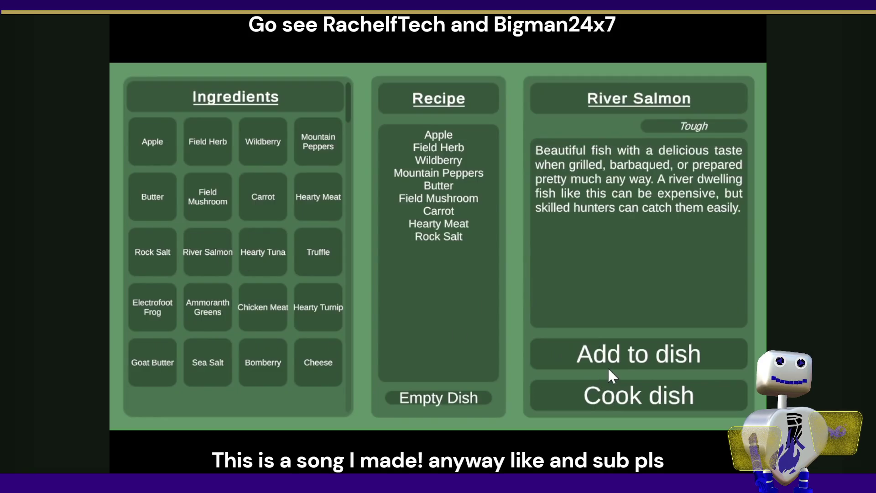
click(554, 360)
click(265, 250)
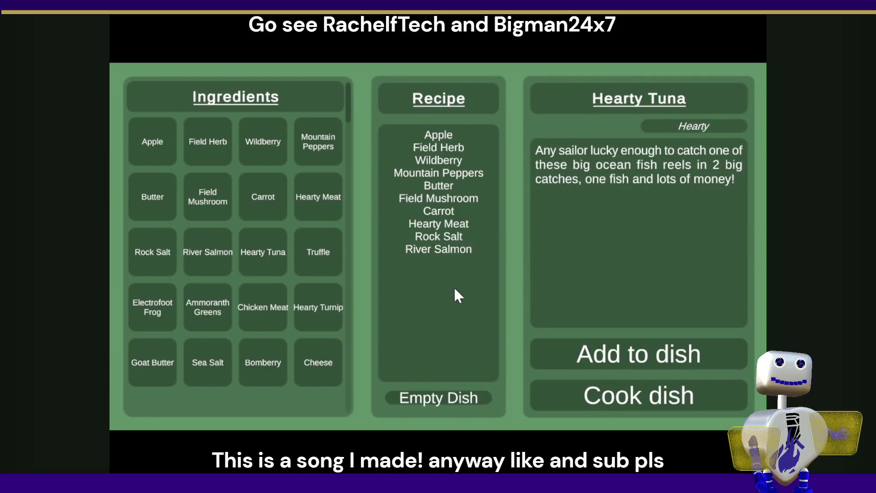
click(553, 355)
click(330, 250)
click(563, 356)
click(167, 292)
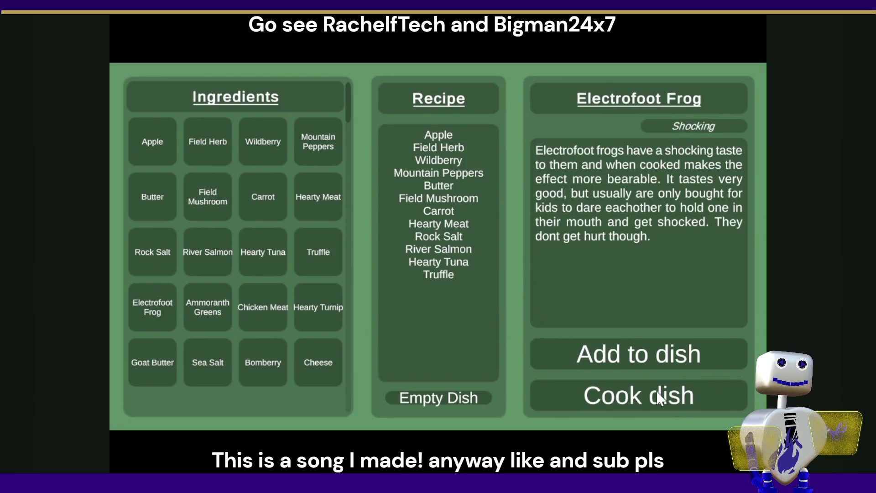
click(641, 347)
click(218, 305)
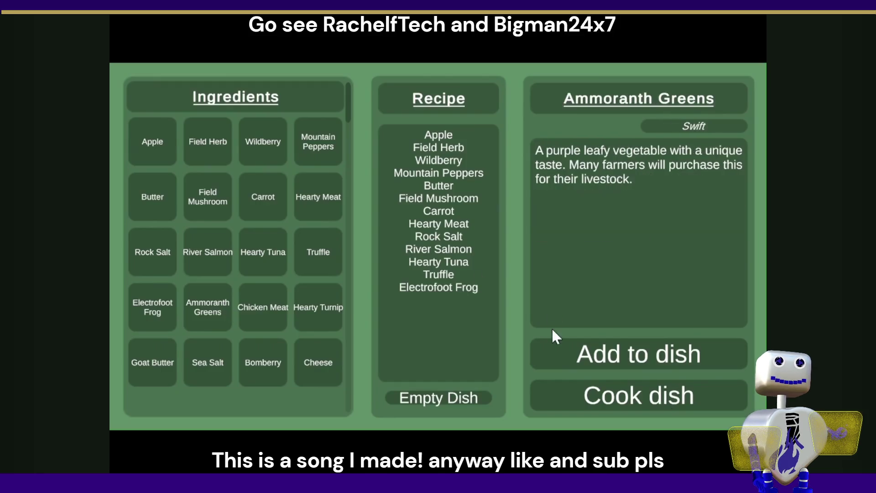
click(564, 354)
- Add Hearty Turnip, Chicken Meat, Goat Butter, Sea Salt, Bomberry and Cheese
click(295, 296)
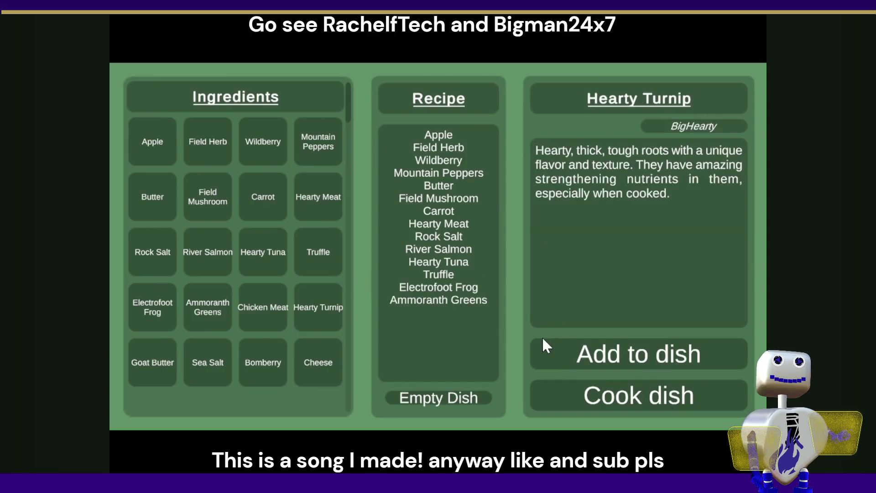
click(579, 355)
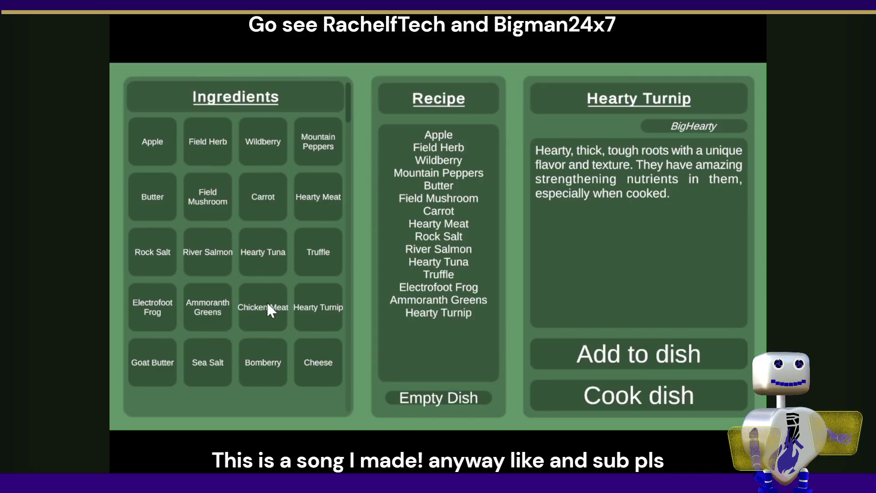
click(267, 305)
click(591, 358)
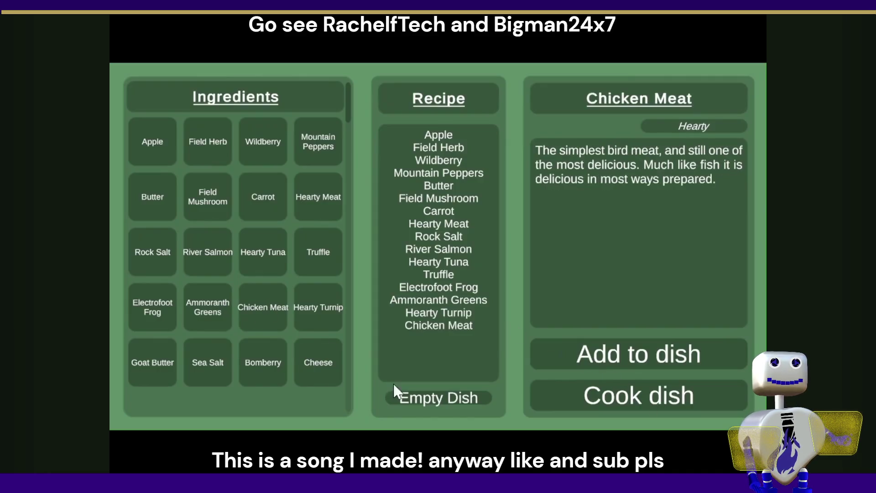
click(171, 373)
click(560, 354)
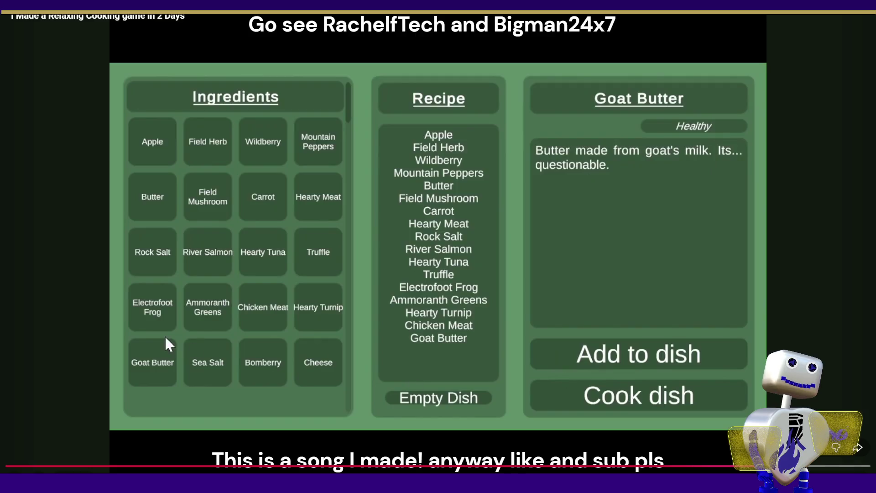
click(201, 354)
click(551, 354)
click(270, 366)
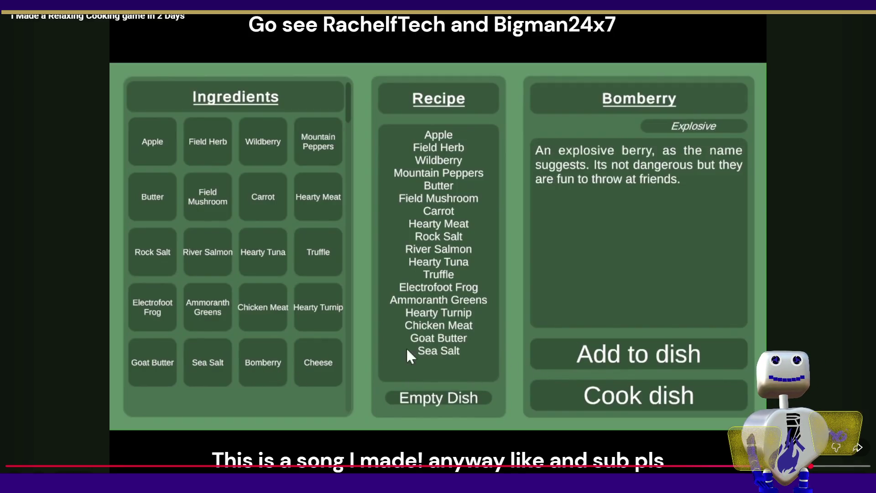
click(640, 356)
click(327, 366)
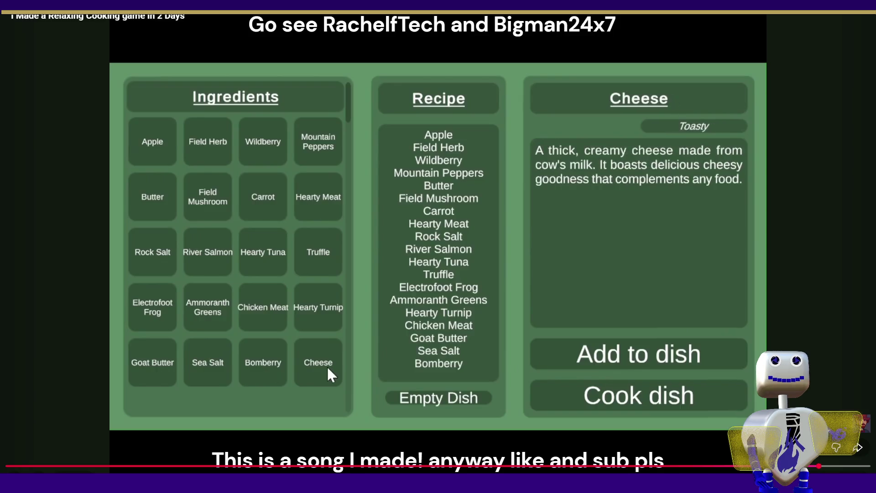
click(586, 352)
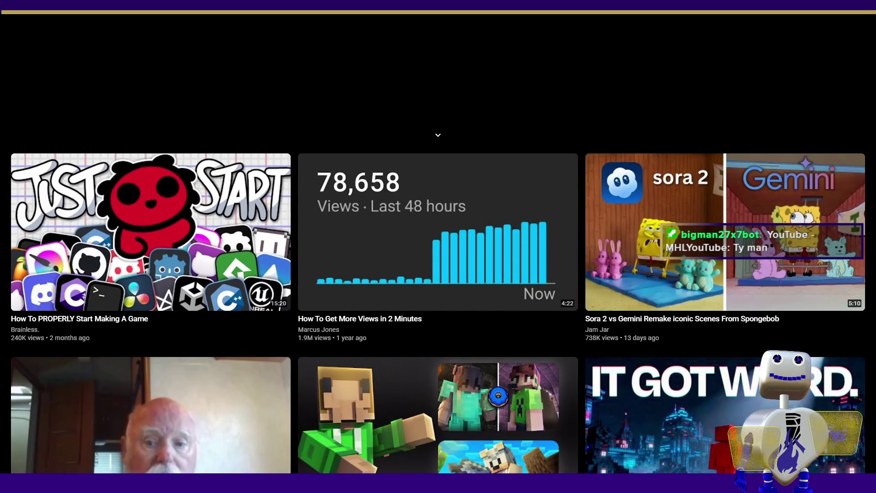
- Leave full-screen YouTube playback and return to the Unity 6 editor
click(438, 31)
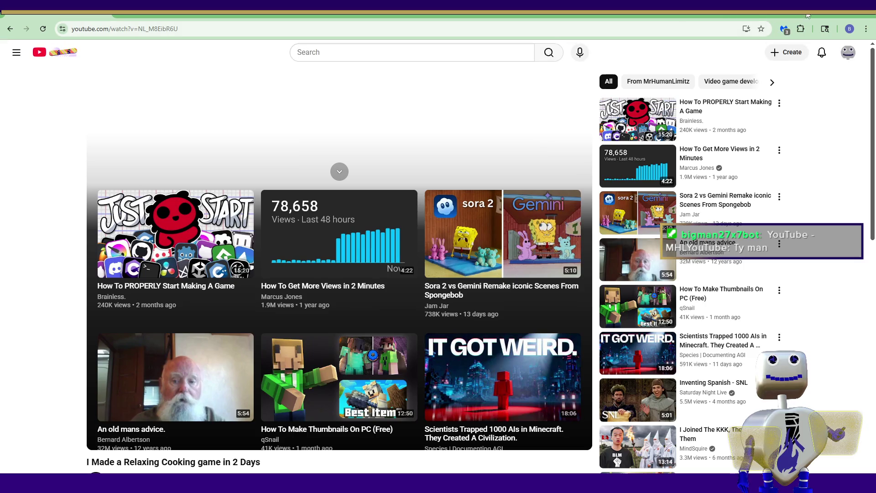
key(alt+Tab)
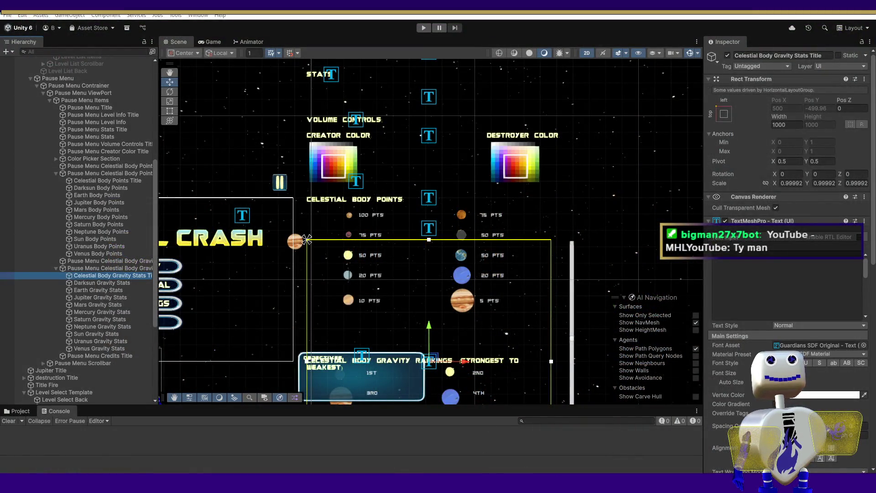
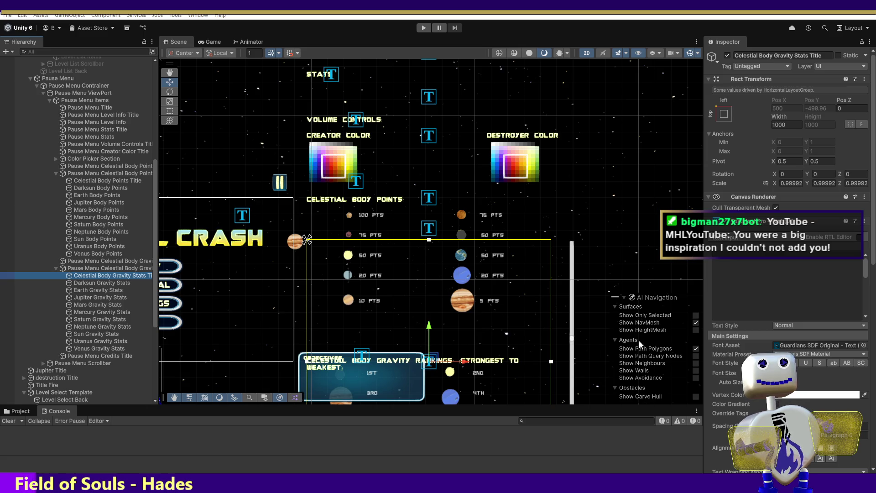
- Remove the blank lines above the gravity rankings heading and break it before (Strongest to Weakest)
click(96, 261)
click(753, 286)
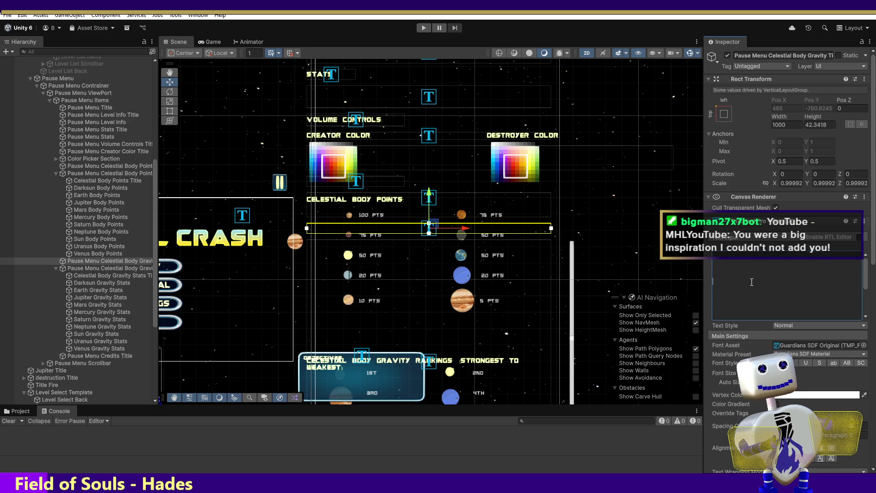
key(BackSpace)
key(BackSpace)
key(BackSpace)
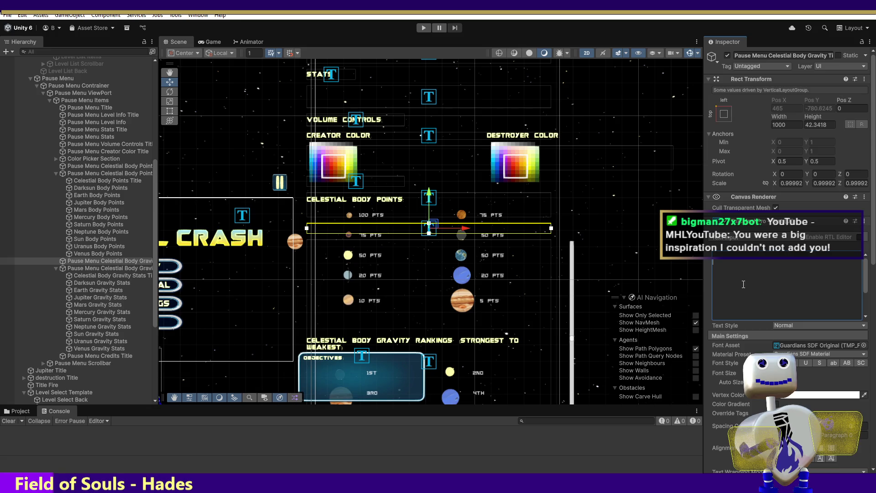
drag(866, 280, 865, 290)
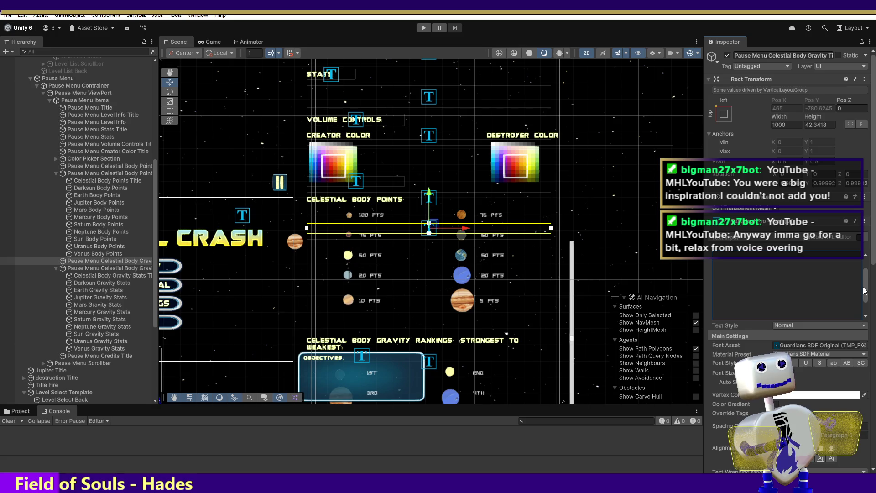
drag(865, 292, 865, 304)
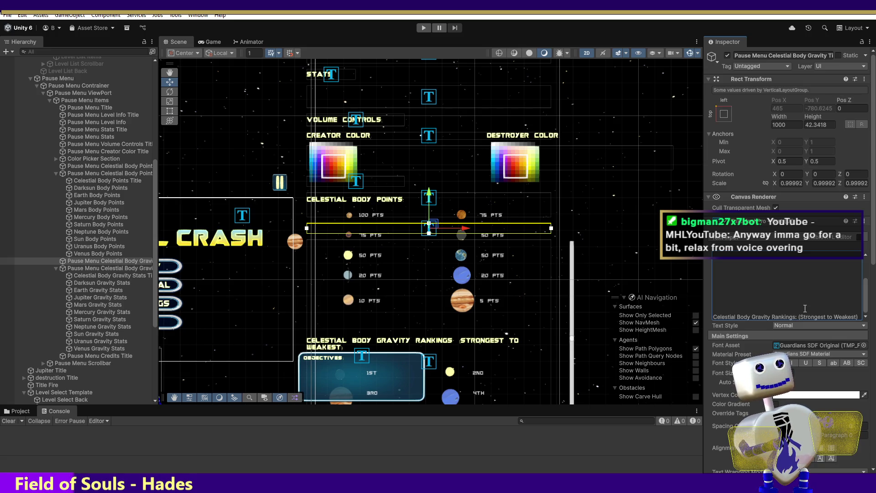
key(Return)
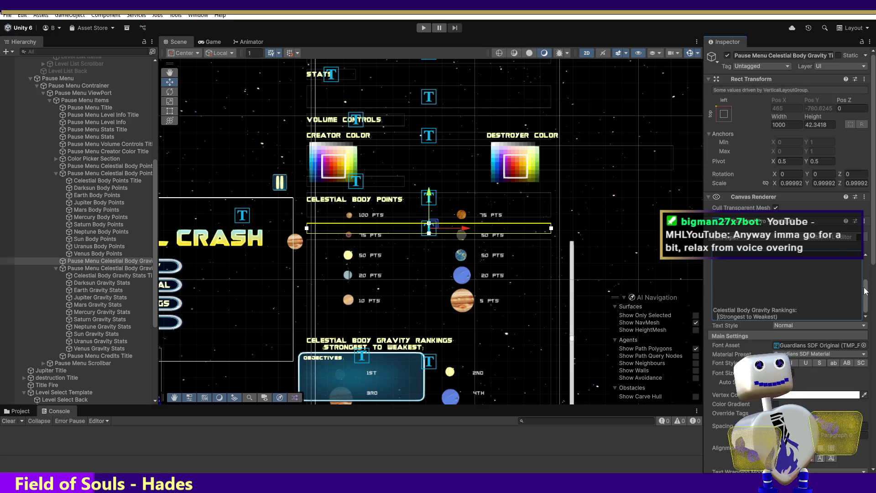
click(120, 268)
click(119, 276)
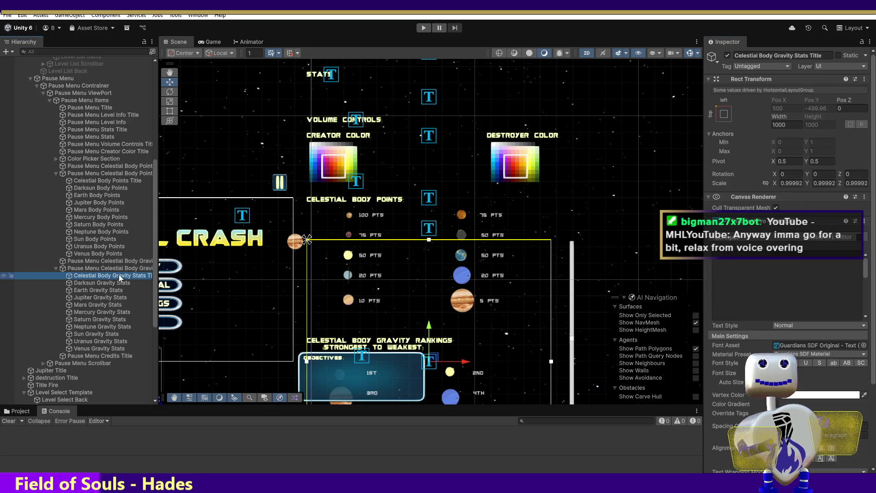
mouse_move(868, 271)
mouse_down()
mouse_move(865, 310)
mouse_move(866, 263)
mouse_up()
click(80, 269)
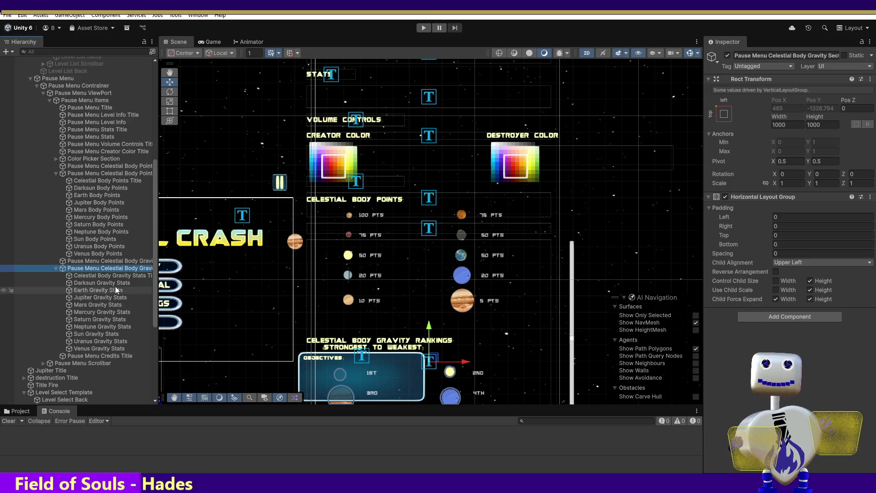
click(100, 333)
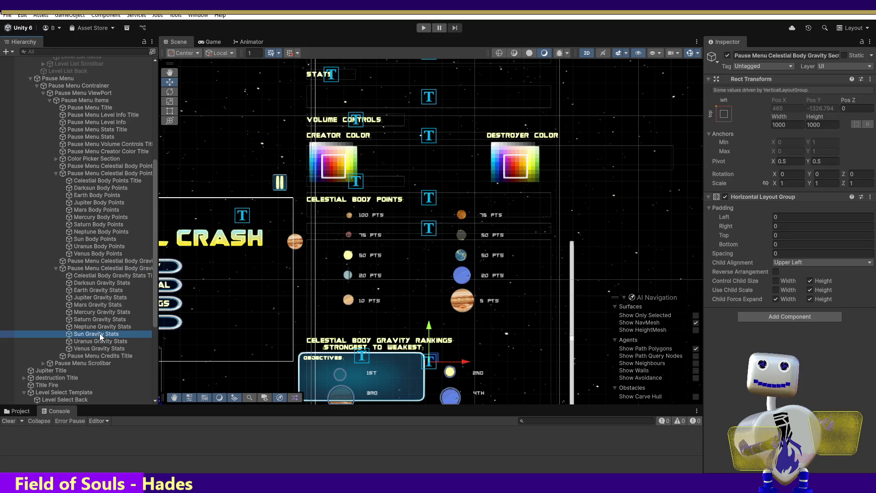
drag(449, 336, 450, 340)
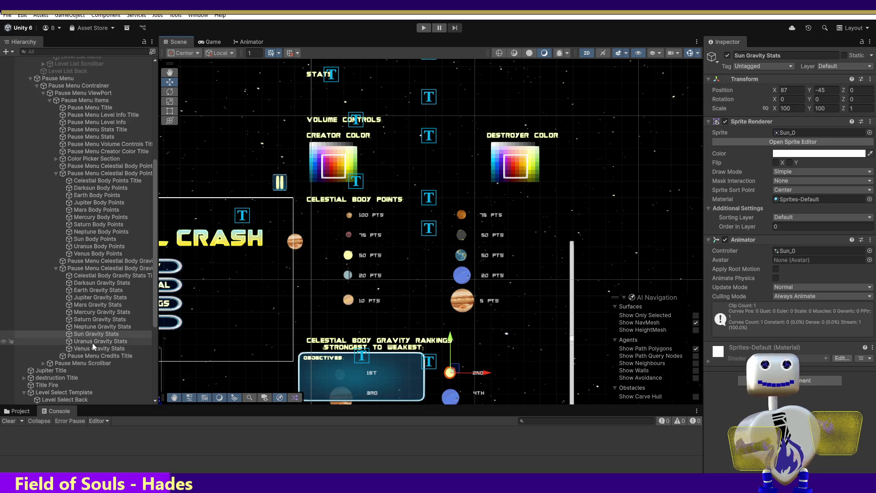
click(137, 275)
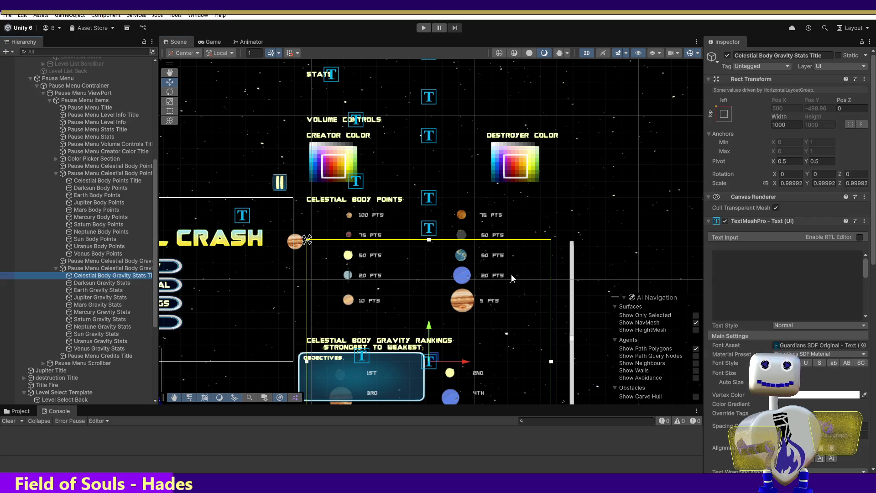
- Add a blank line above the 3RD row in the ranking labels text
click(749, 278)
drag(866, 276, 864, 300)
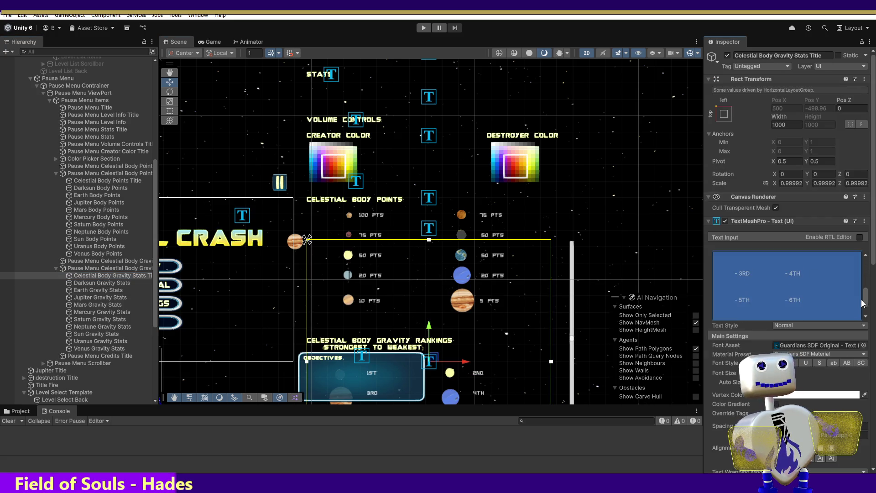
click(749, 277)
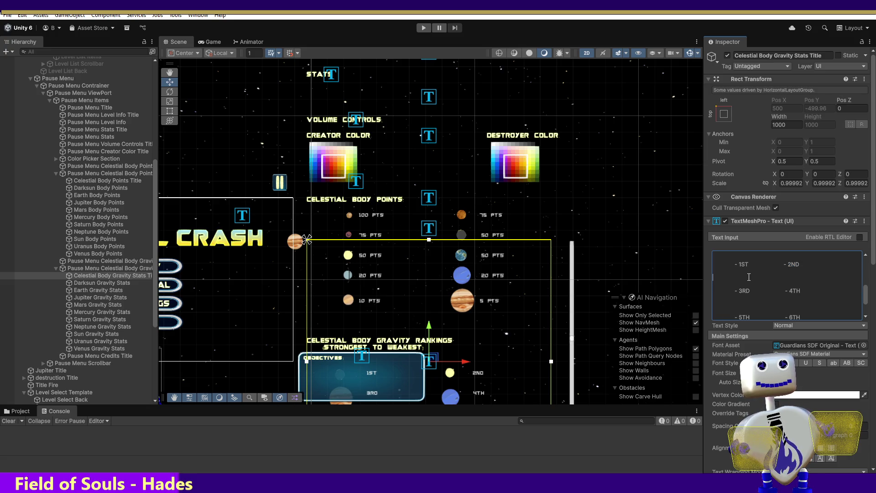
key(Return)
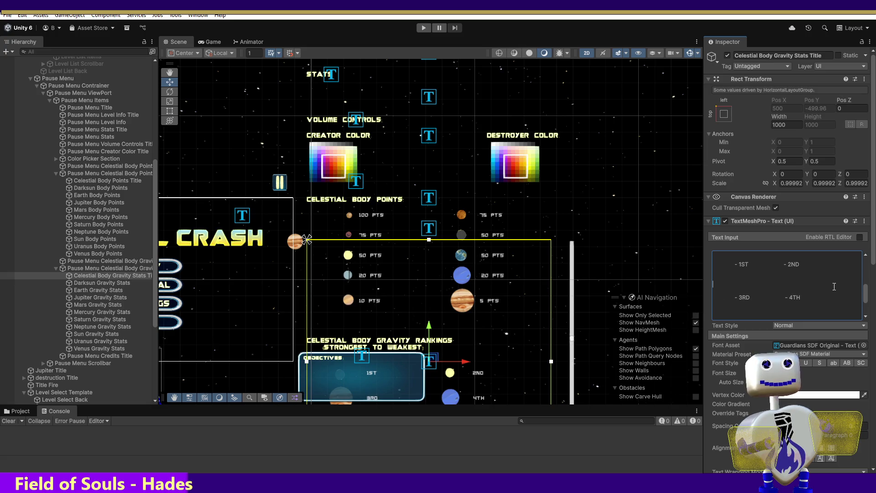
scroll(866, 299, down, 1)
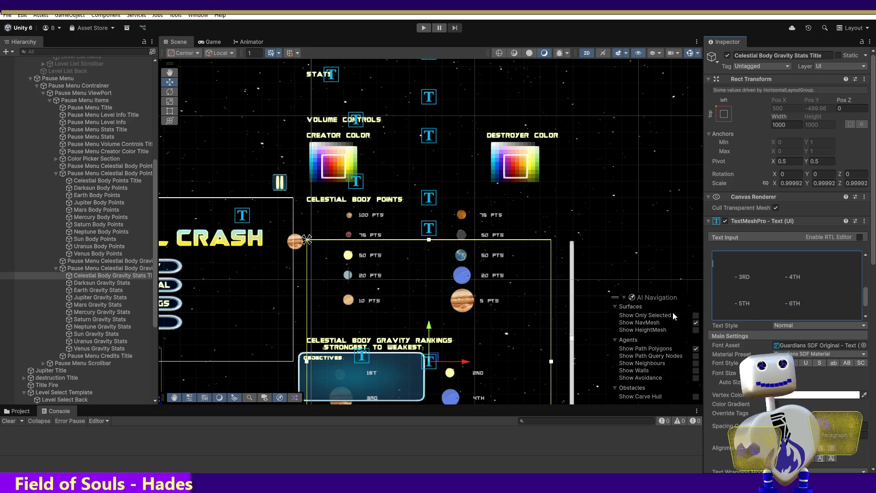
click(168, 75)
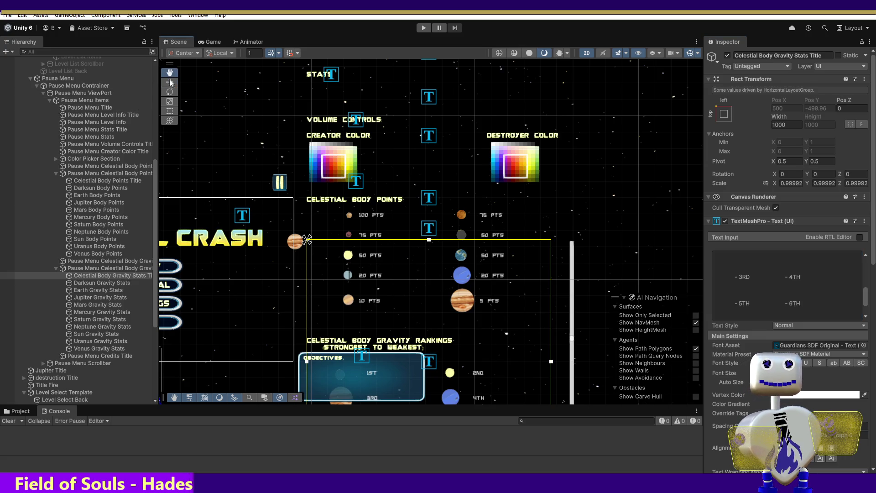
drag(501, 268, 513, 169)
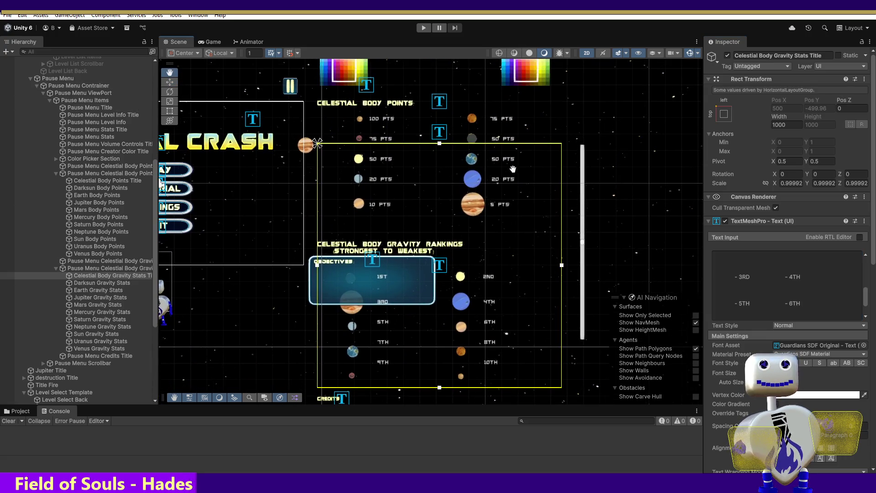
- Add blank lines above and below the 5TH row and above the 9TH row
click(772, 294)
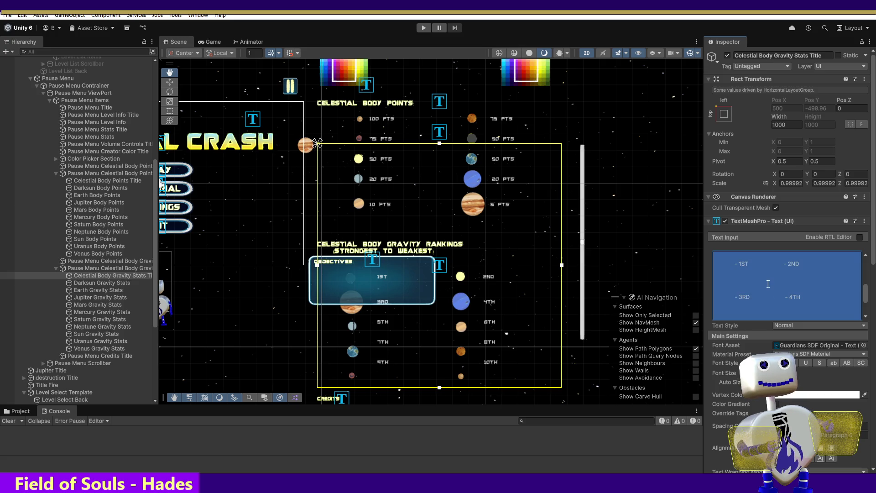
scroll(866, 297, down, 2)
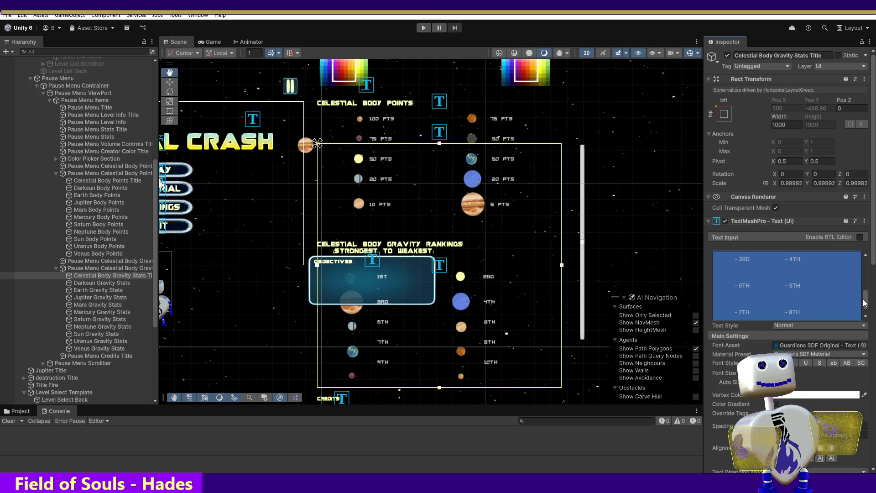
click(739, 267)
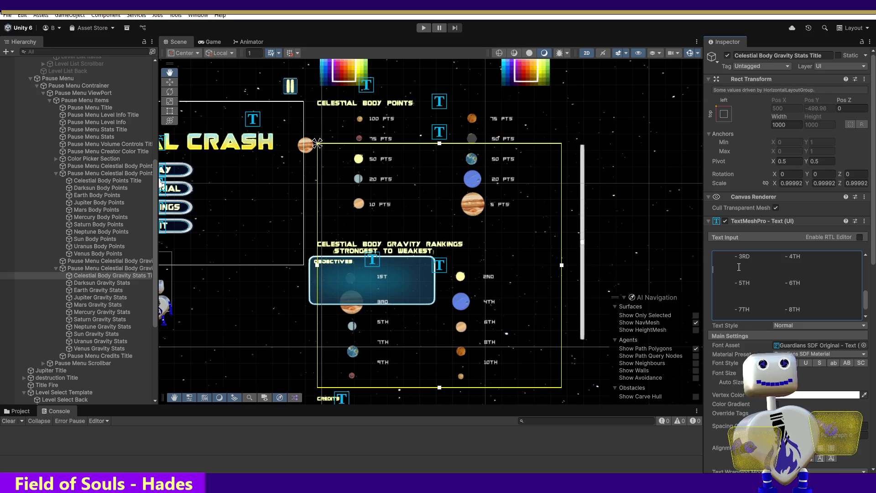
key(Return)
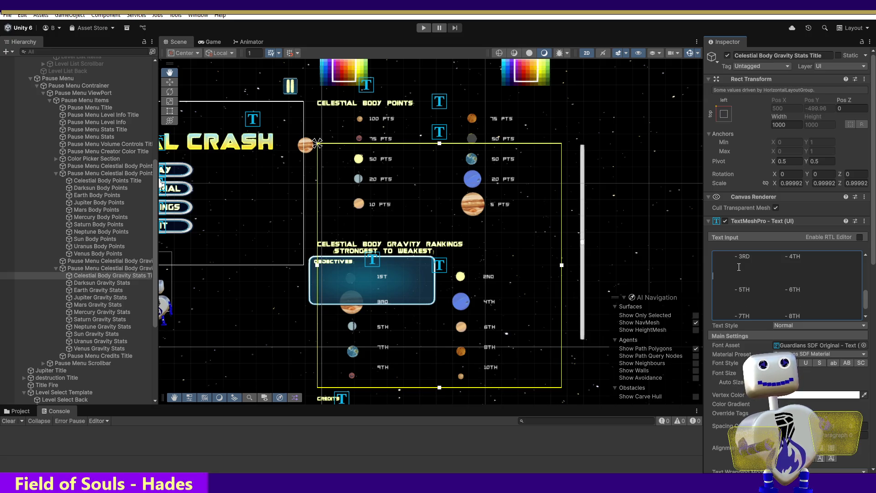
click(756, 302)
key(Return)
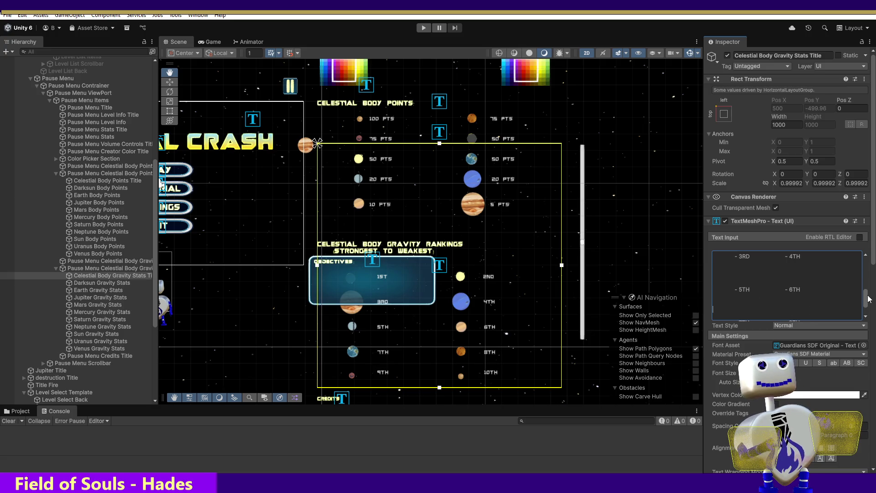
key(ctrl+a)
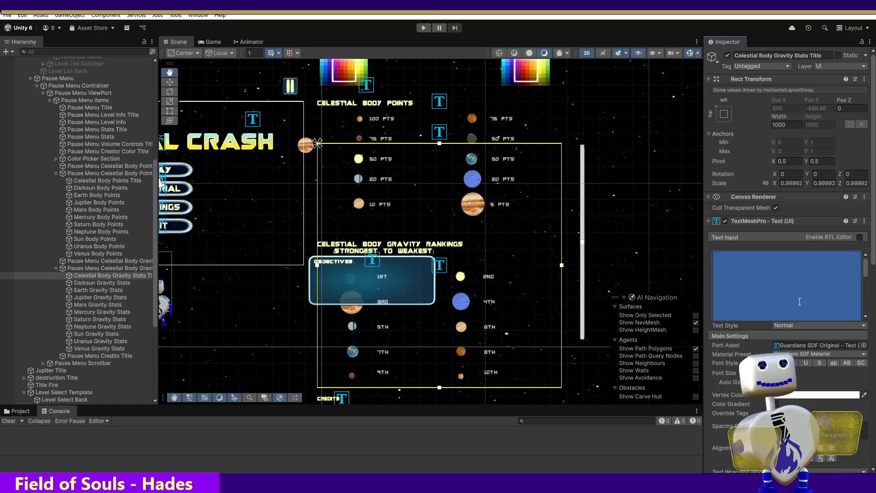
click(799, 302)
drag(866, 270, 867, 312)
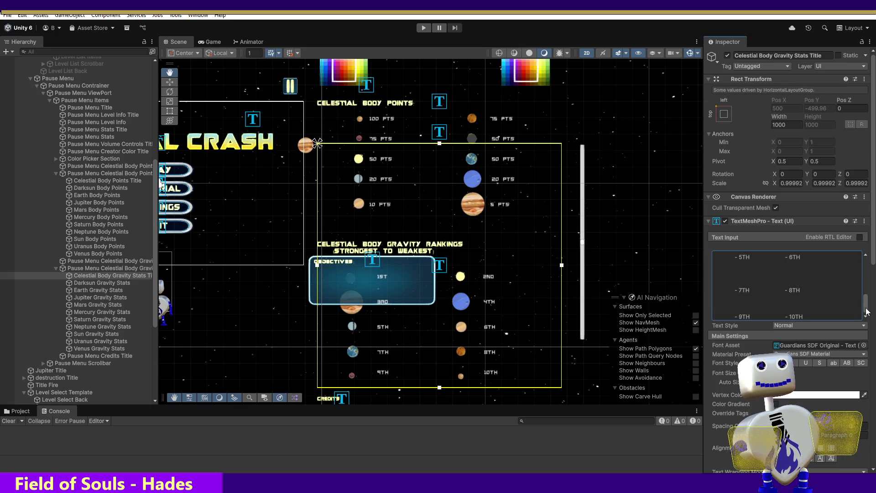
key(Return)
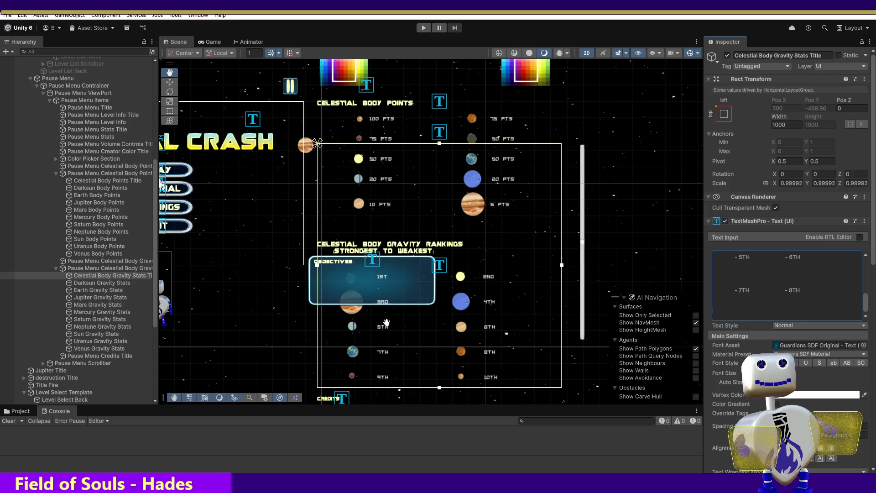
click(101, 283)
- Select the Mars and Mercury Gravity Stats sprites and nudge them slightly down
click(100, 335)
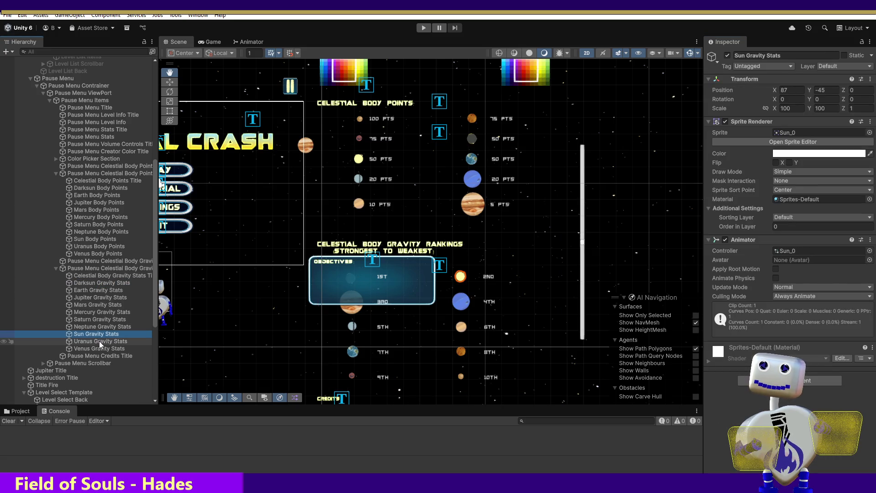
click(94, 305)
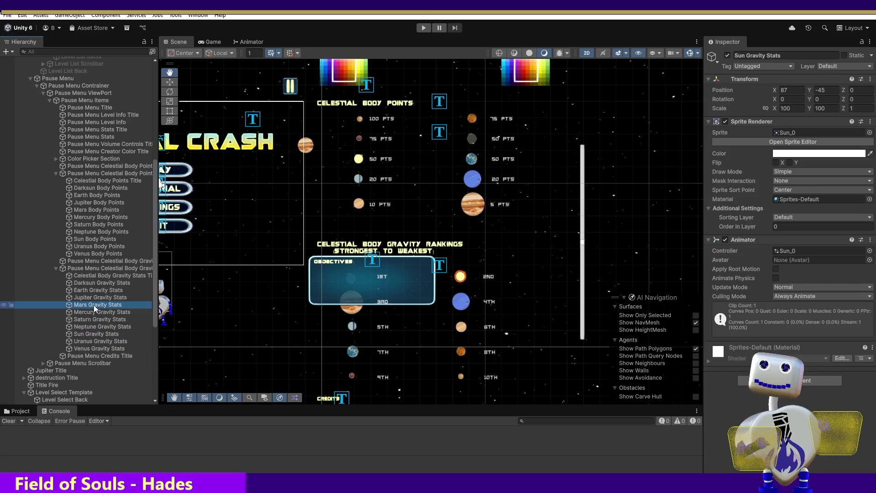
click(174, 84)
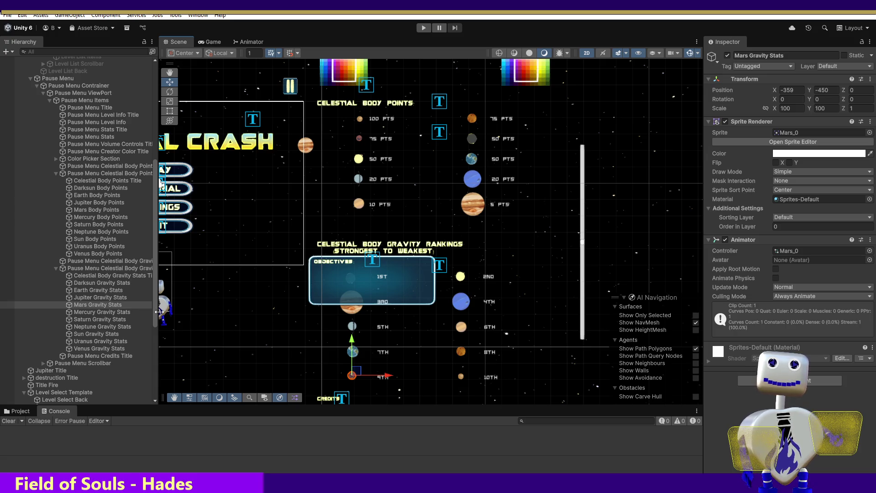
shift+click(106, 347)
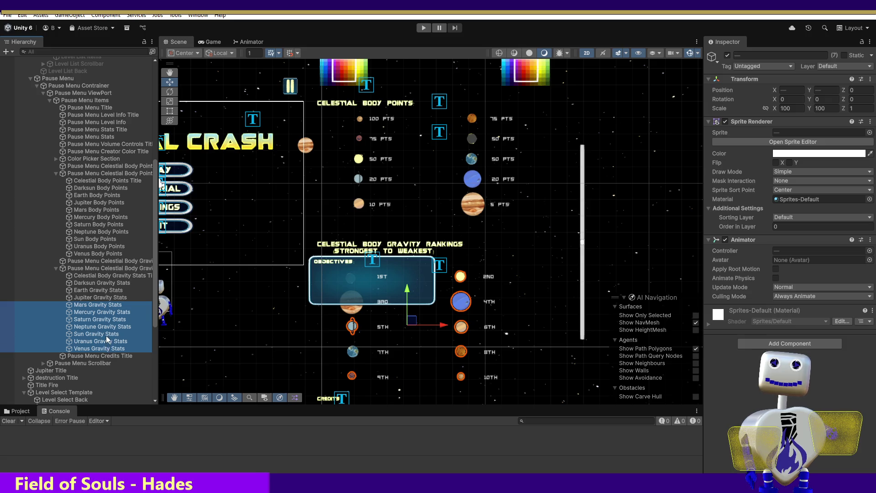
click(106, 336)
click(102, 305)
ctrl+click(111, 348)
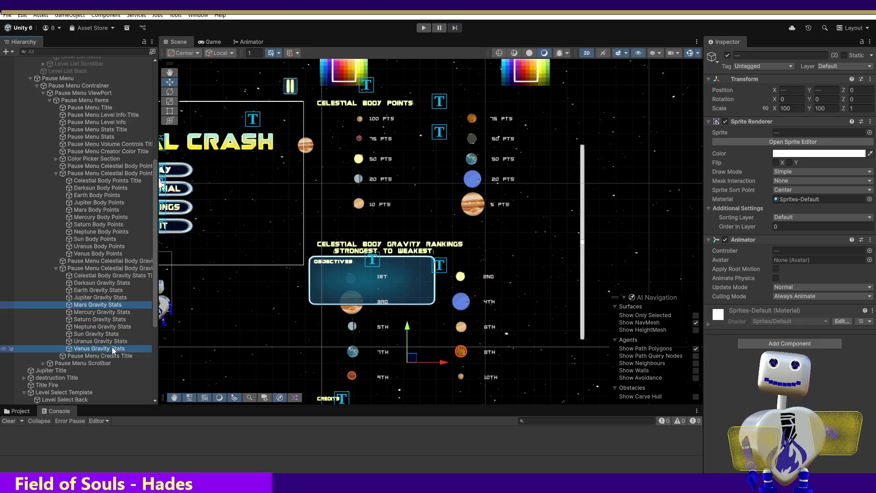
ctrl+click(112, 348)
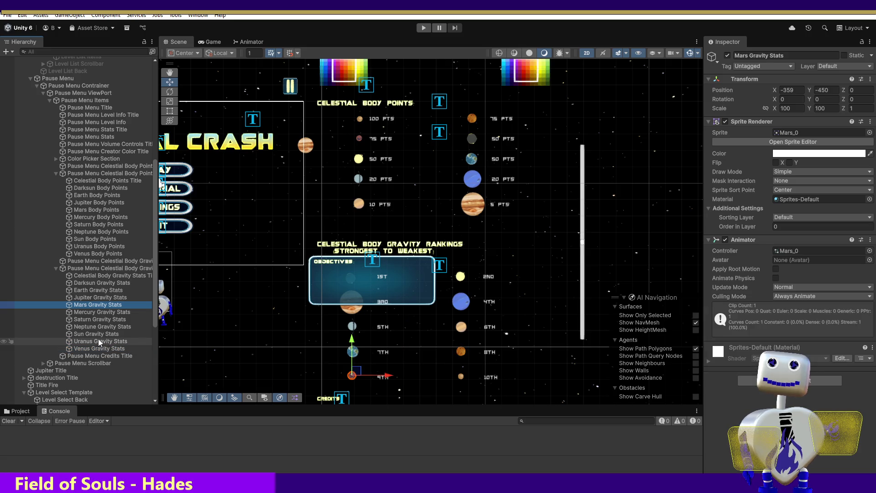
ctrl+click(89, 313)
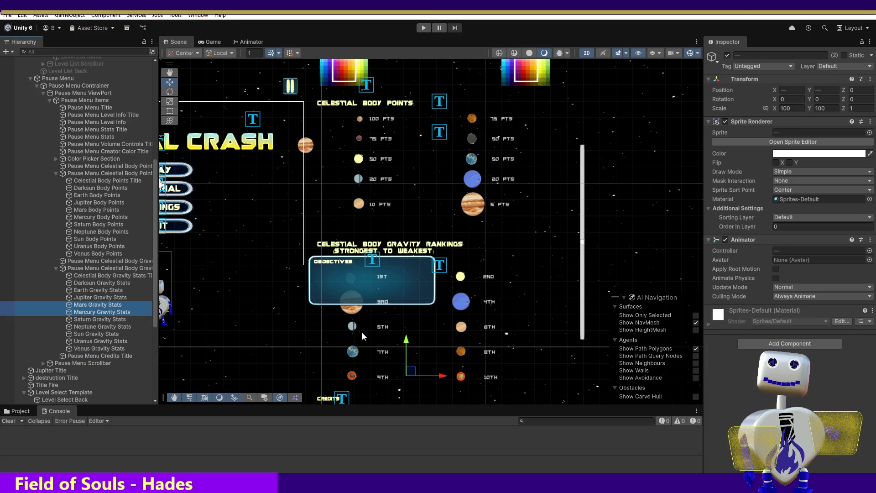
click(406, 342)
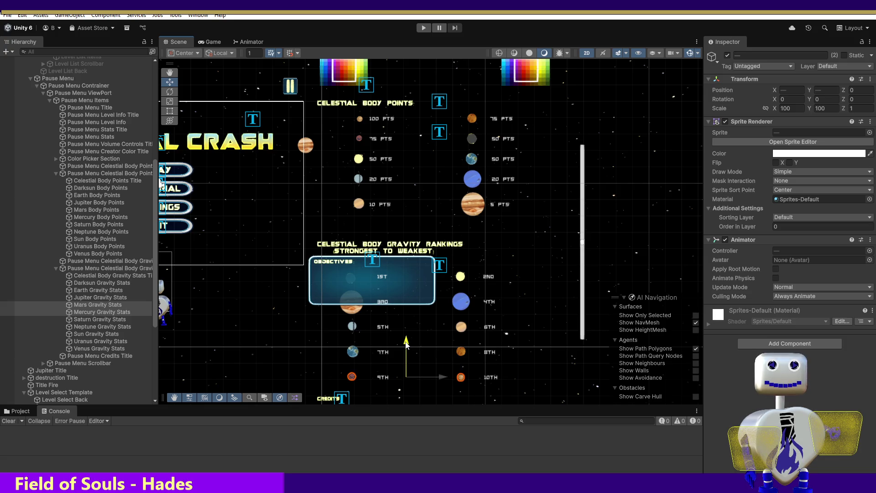
drag(407, 345, 405, 345)
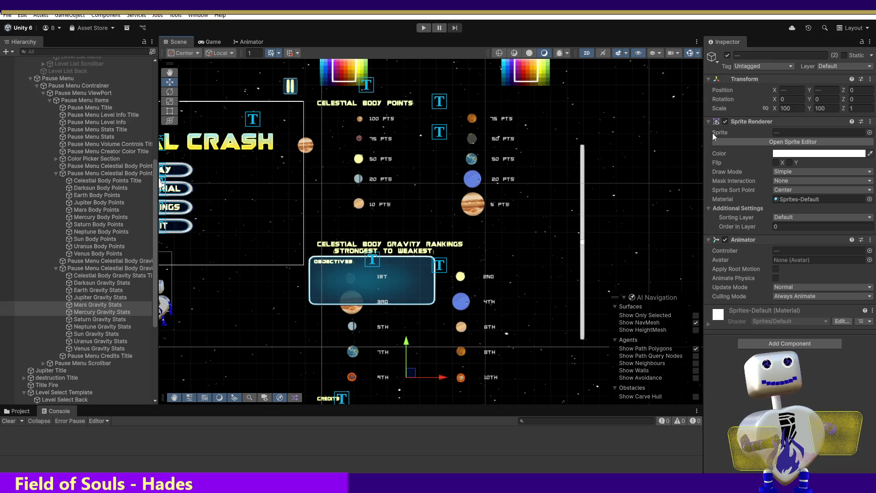
click(122, 268)
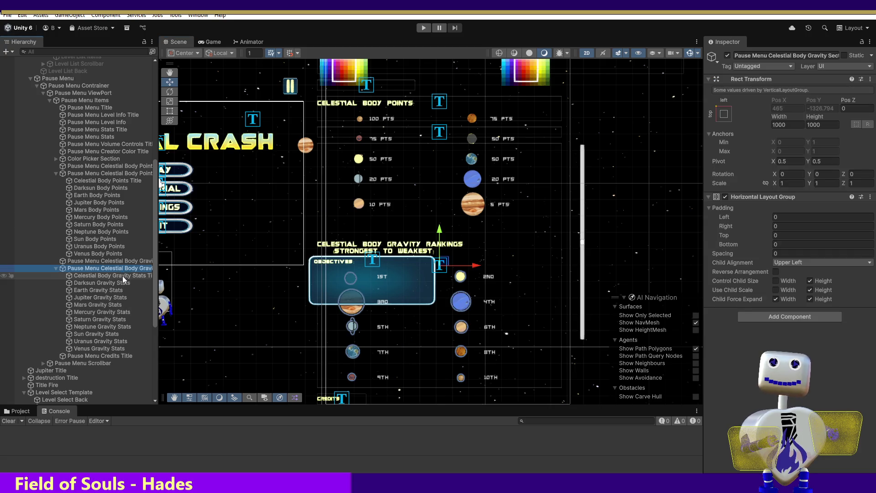
- Delete the stray leading character before the 1ST and 3RD ranking entries
click(122, 277)
drag(865, 267, 867, 293)
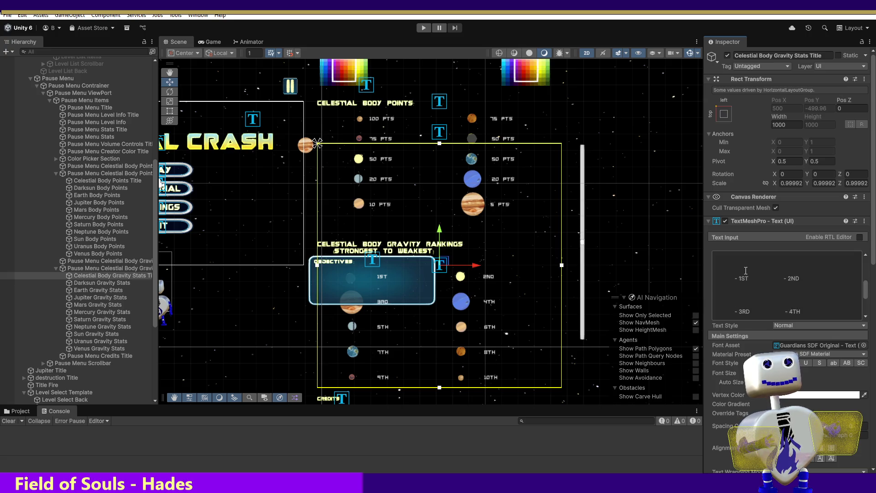
click(733, 281)
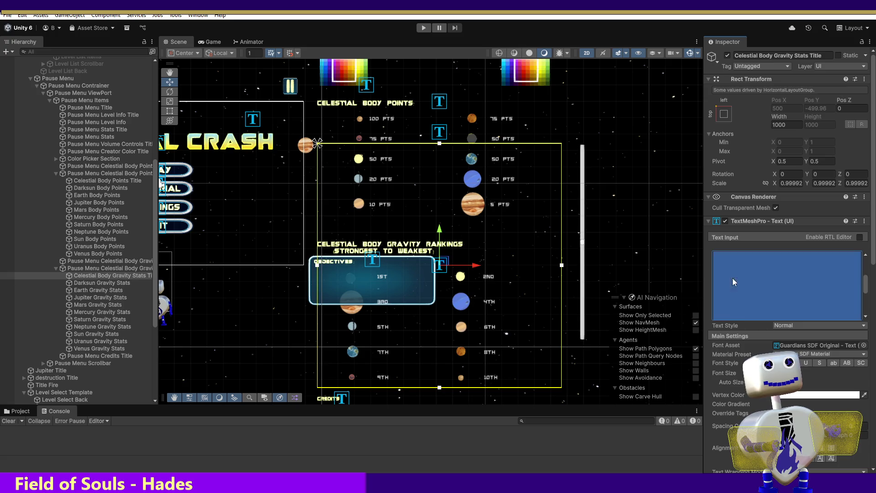
click(729, 315)
key(BackSpace)
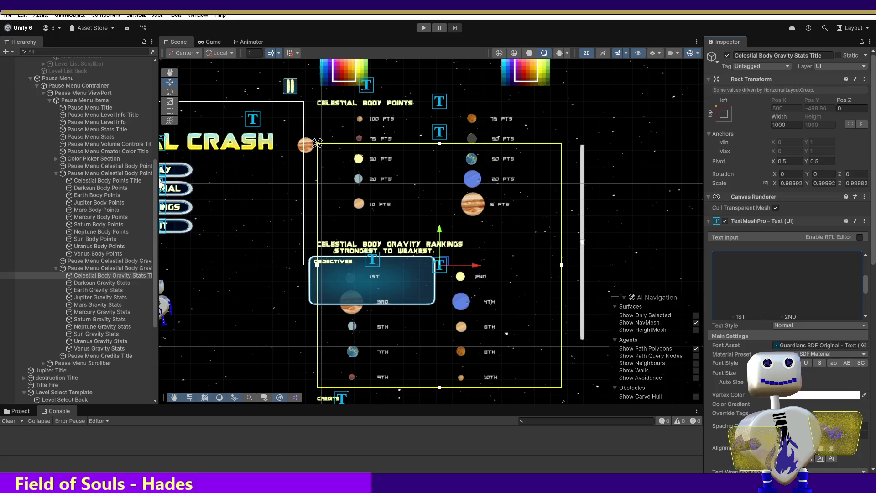
scroll(795, 293, down, 2)
click(732, 301)
key(BackSpace)
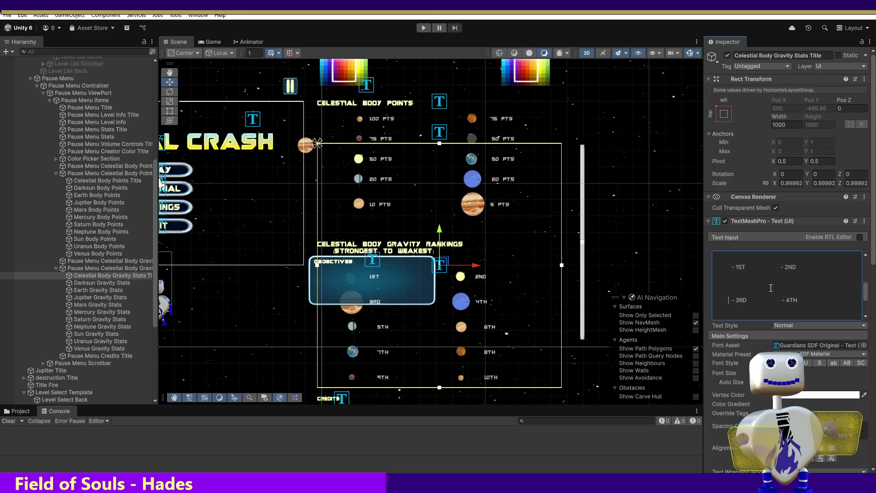
- Delete the leading characters before 5TH, 7TH and 9TH, then enter Play mode
scroll(733, 283, down, 3)
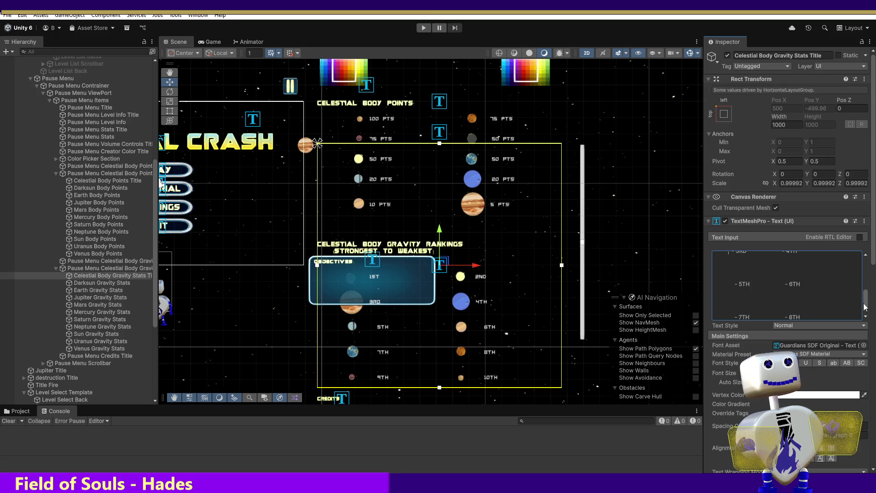
click(732, 283)
key(BackSpace)
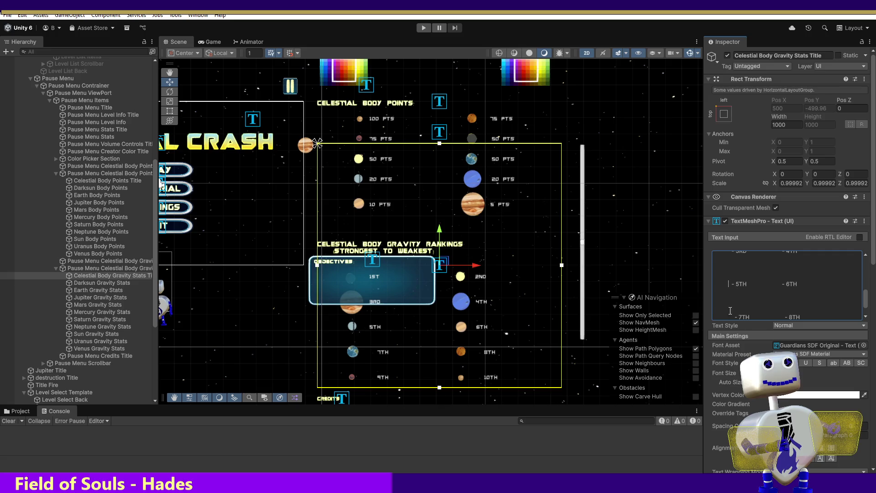
click(726, 317)
key(BackSpace)
scroll(867, 315, down, 2)
click(726, 316)
key(BackSpace)
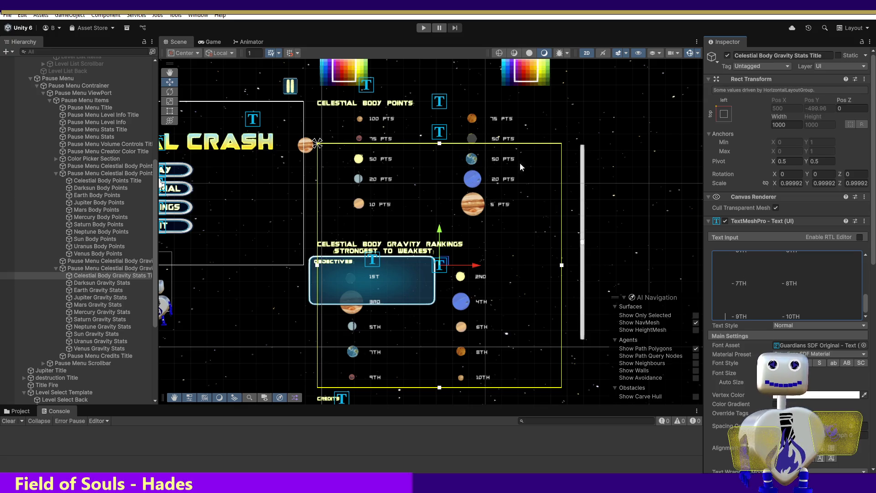
click(418, 29)
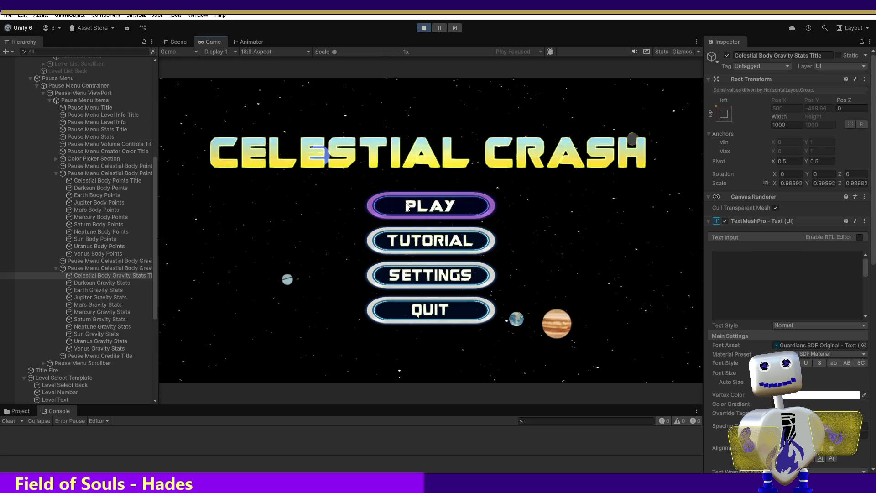
- Start the Skill Challenge level and pause it to open the pause menu
click(451, 205)
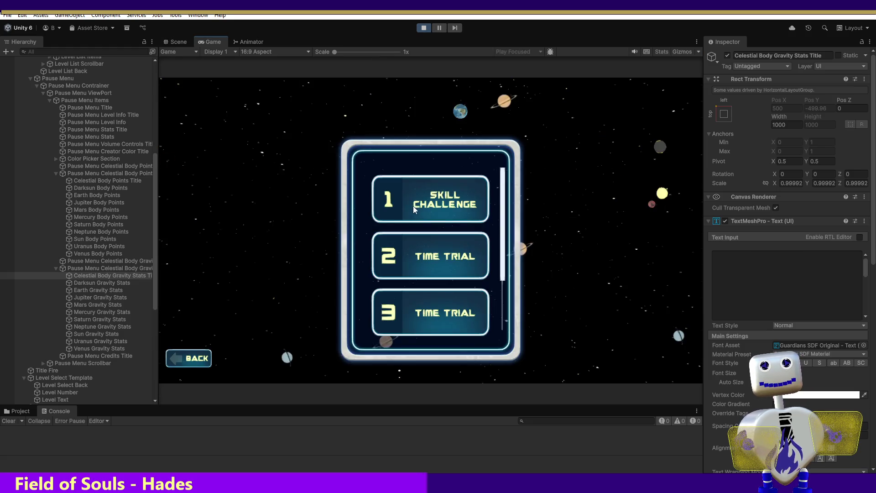
click(451, 207)
click(598, 249)
key(Escape)
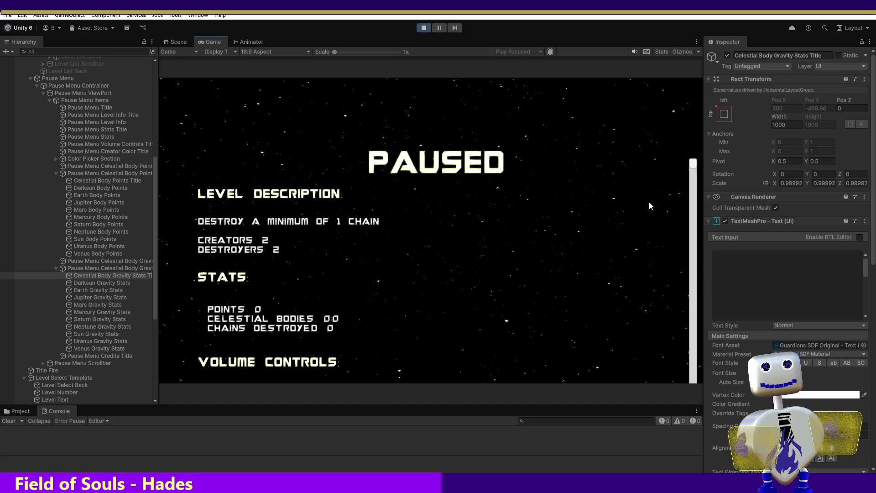
- Scroll the pause menu down to the gravity rankings, then stop Play mode
mouse_move(695, 171)
mouse_down()
mouse_move(686, 210)
mouse_move(690, 172)
mouse_up()
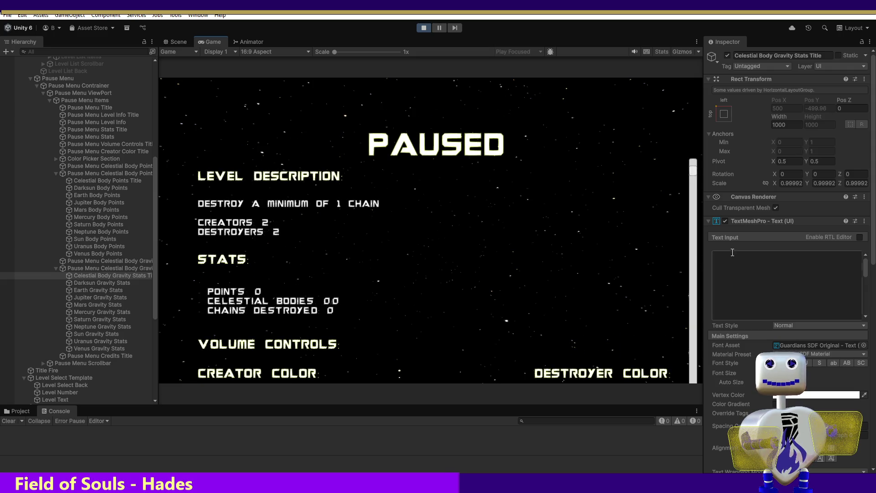
drag(695, 173, 715, 490)
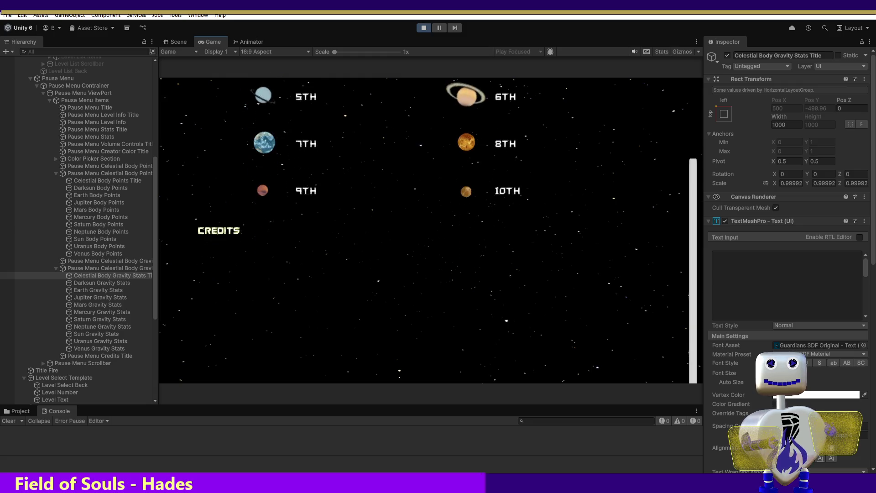
scroll(697, 427, up, 5)
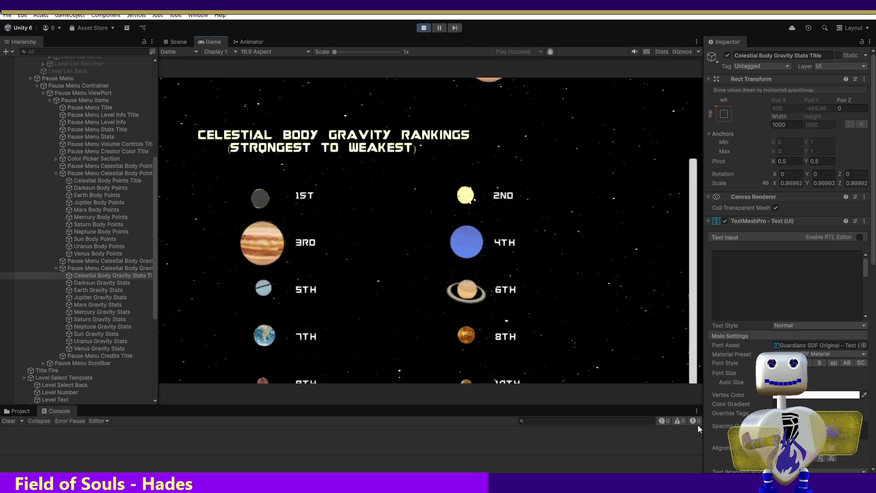
scroll(693, 431, down, 2)
scroll(692, 447, down, 2)
scroll(694, 456, up, 3)
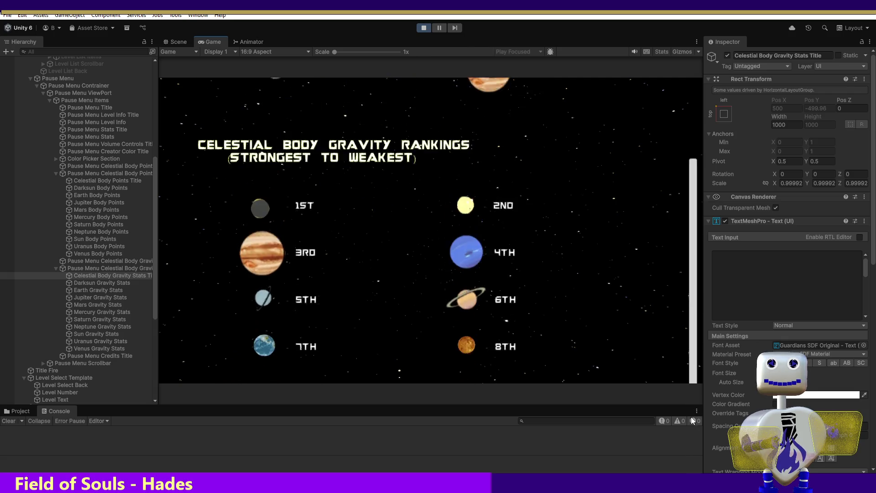
scroll(689, 445, down, 2)
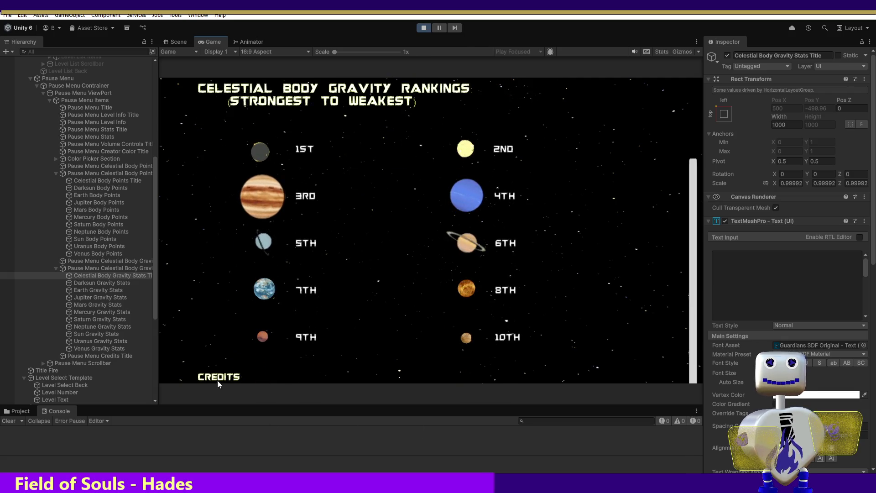
click(92, 356)
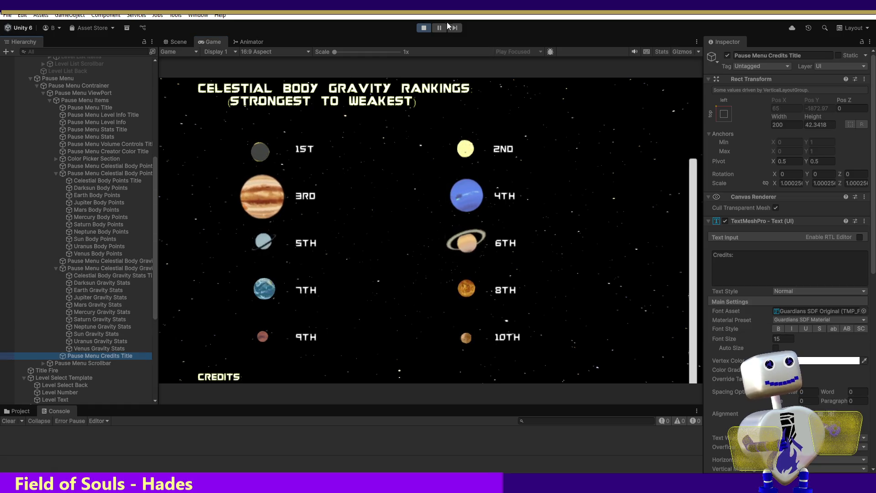
click(424, 28)
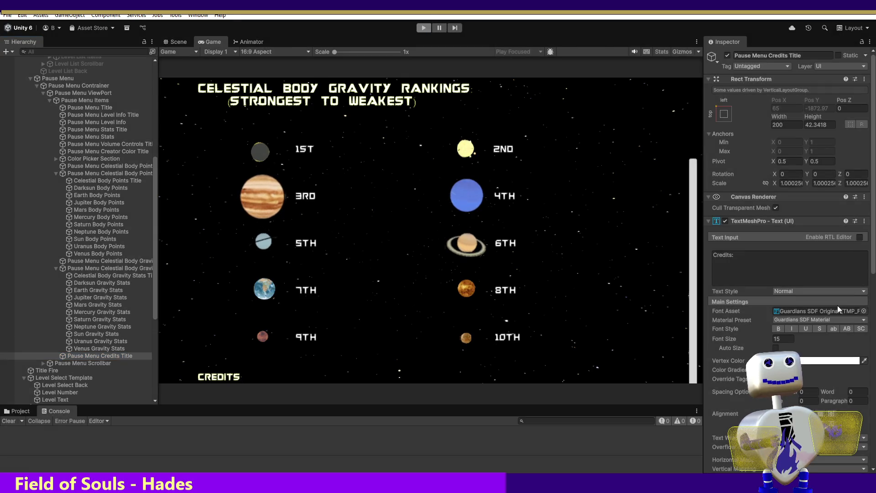
- Set the Pause Menu Credits Title font size to 20 and inspect the Pause Menu Title
click(782, 339)
text(20)
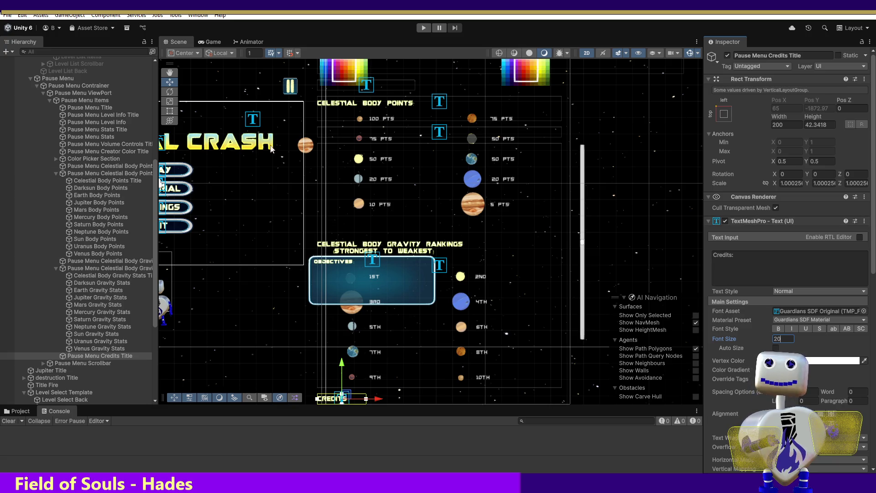
click(92, 108)
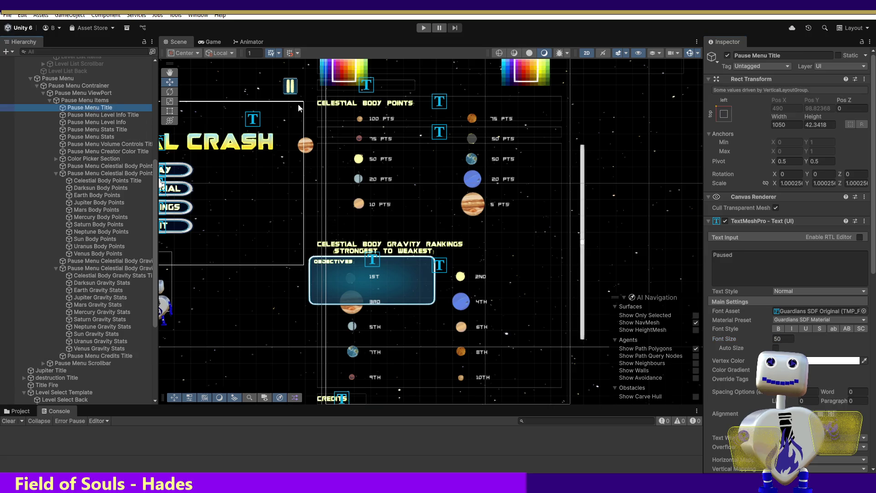
click(873, 215)
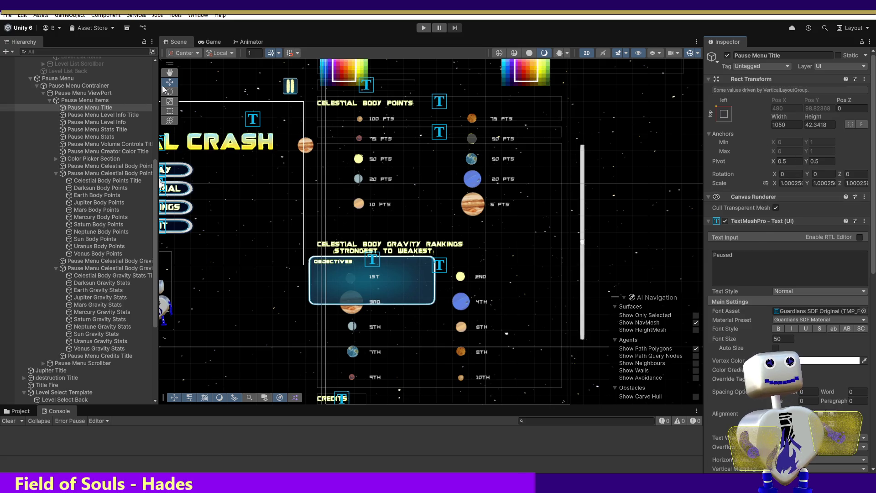
- Step through the pause menu objects down to the Celestial Body Points Title
click(85, 116)
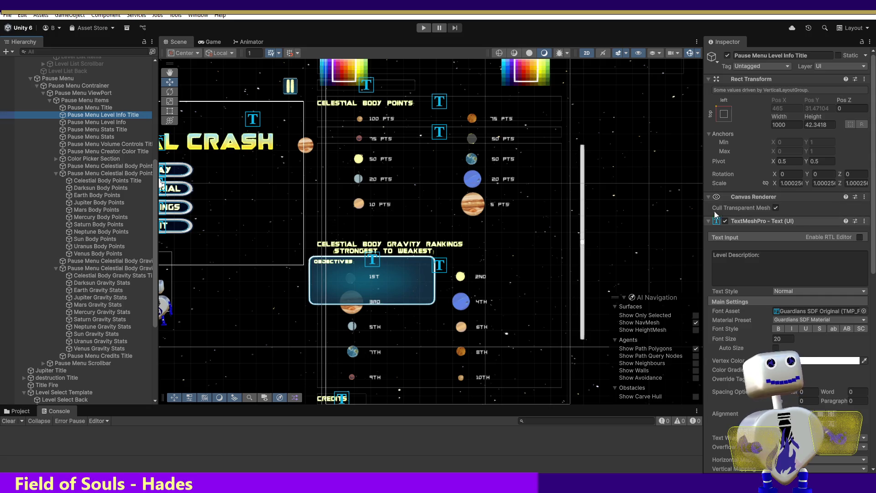
click(110, 123)
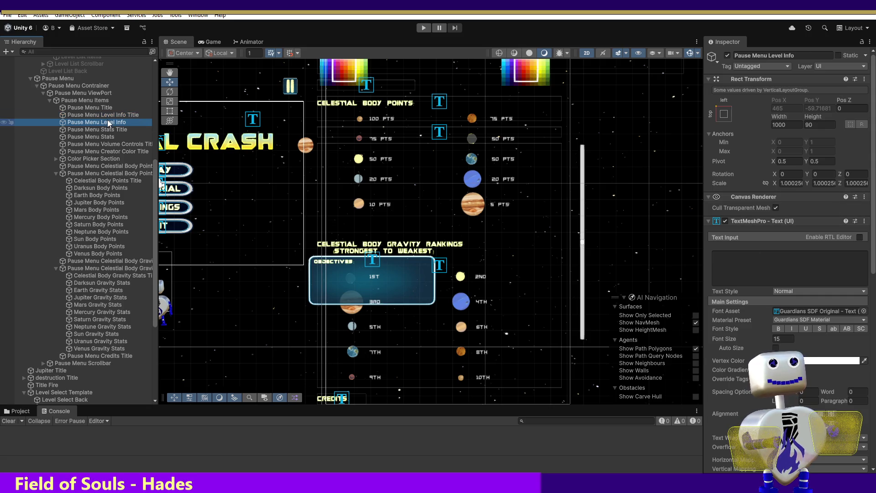
click(109, 131)
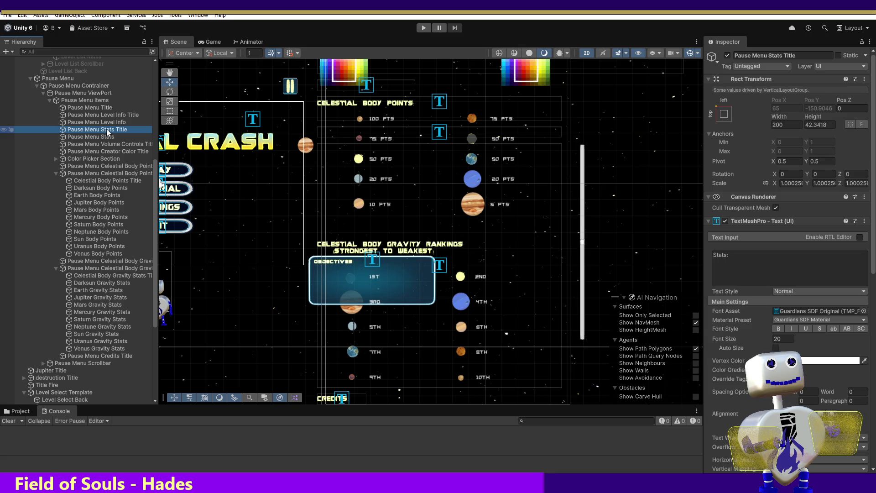
click(109, 137)
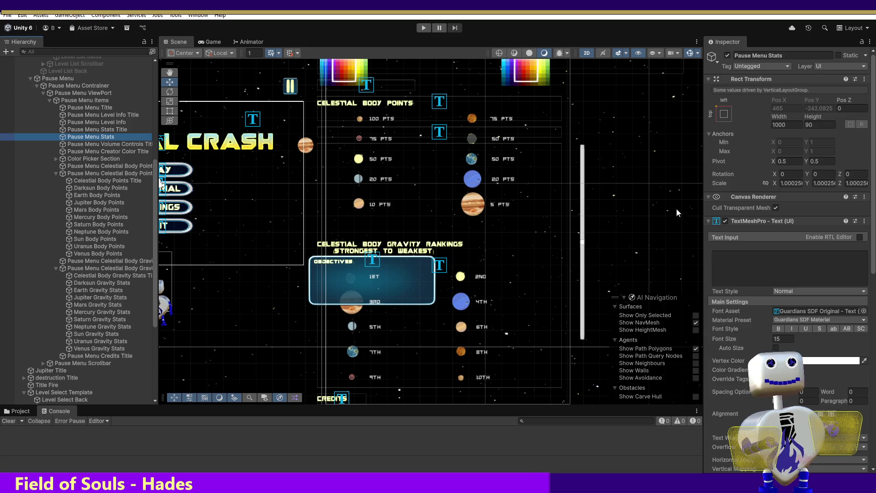
drag(874, 248, 873, 250)
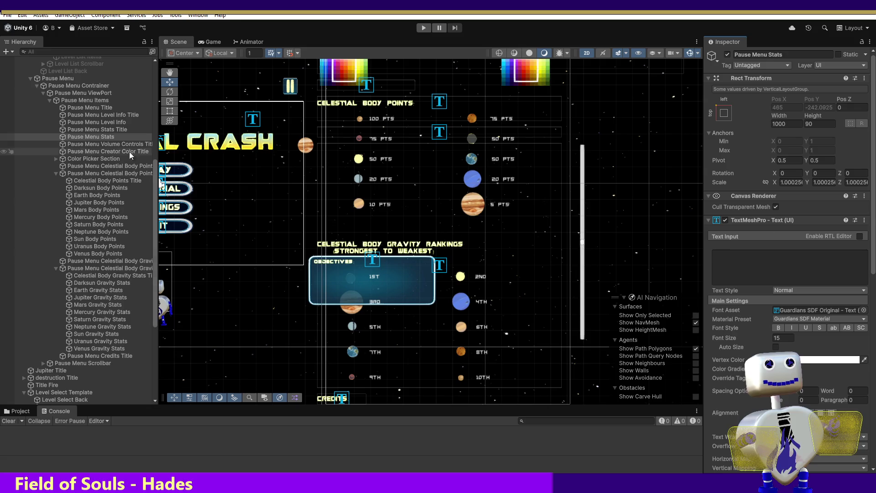
click(93, 145)
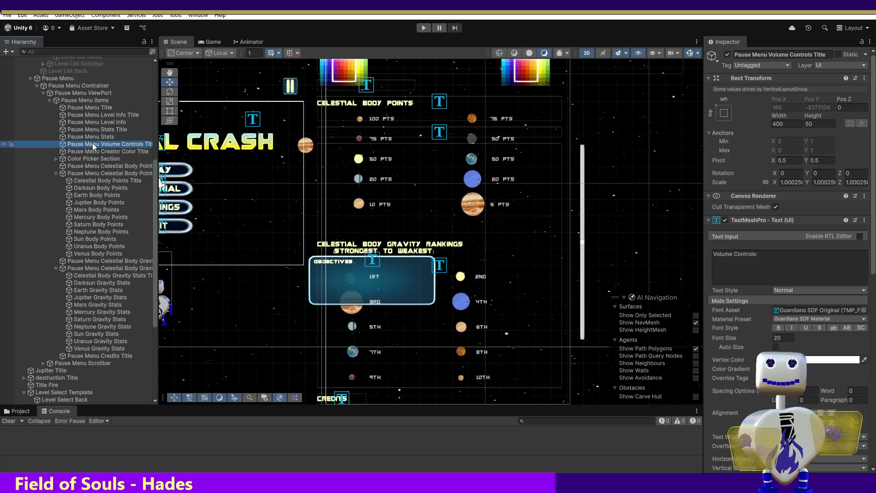
click(94, 152)
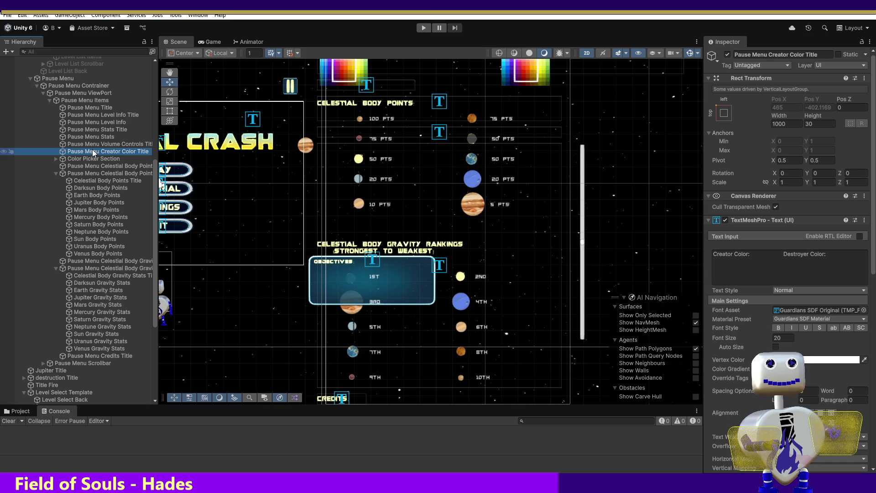
click(93, 160)
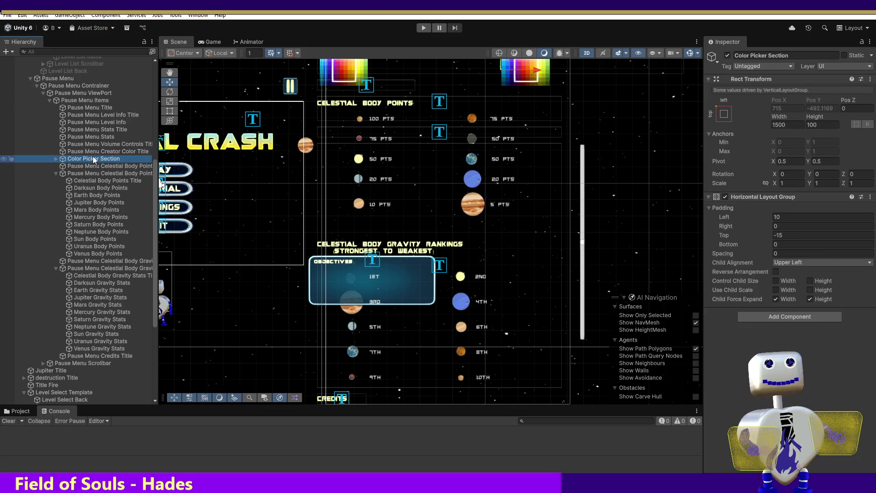
click(97, 165)
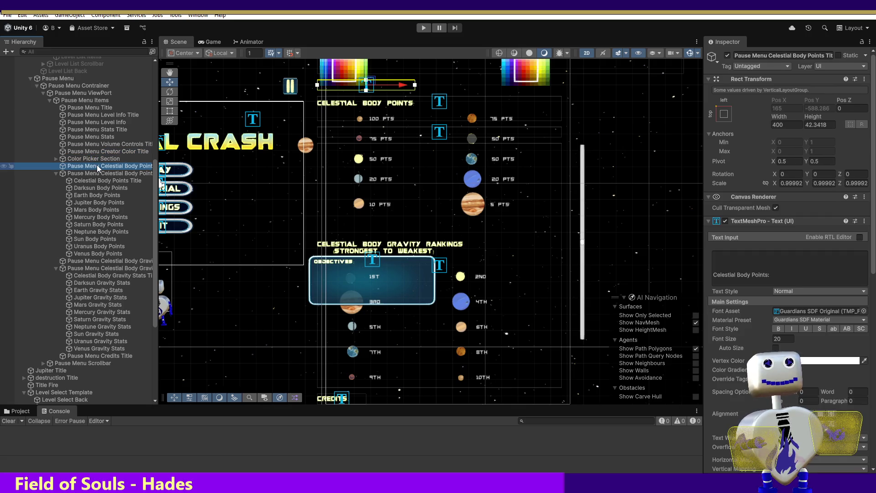
scroll(863, 192, down, 1)
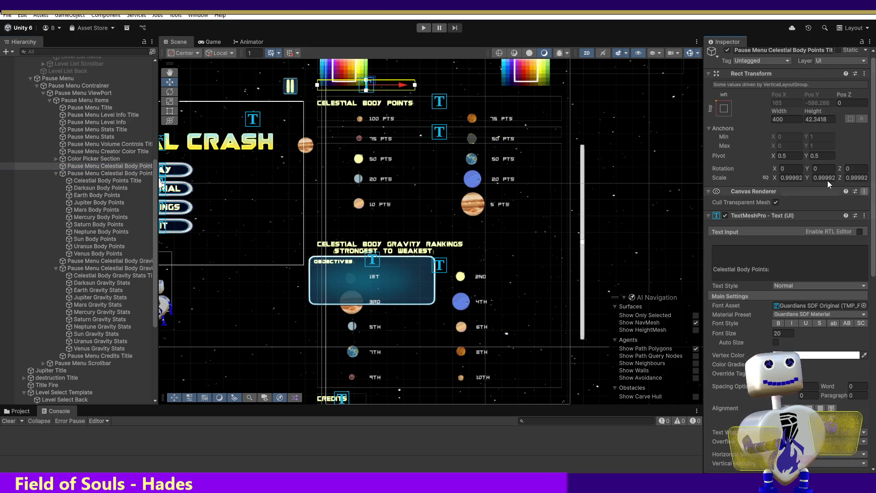
click(124, 173)
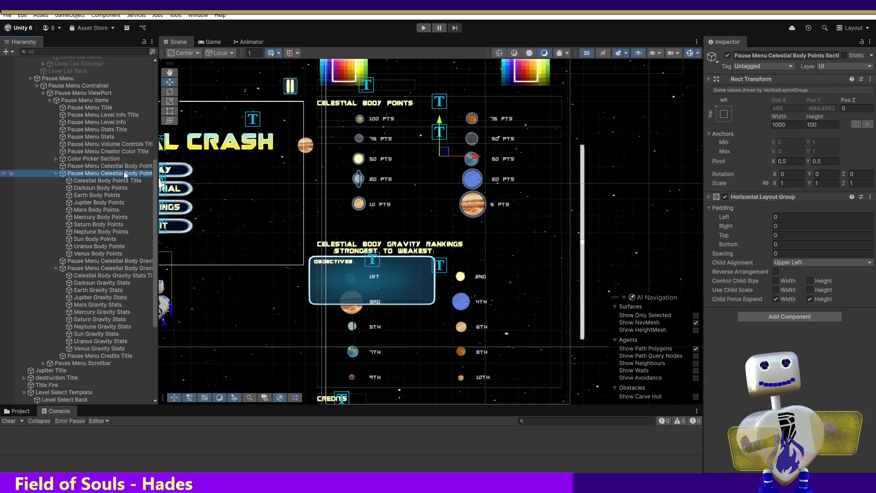
click(124, 181)
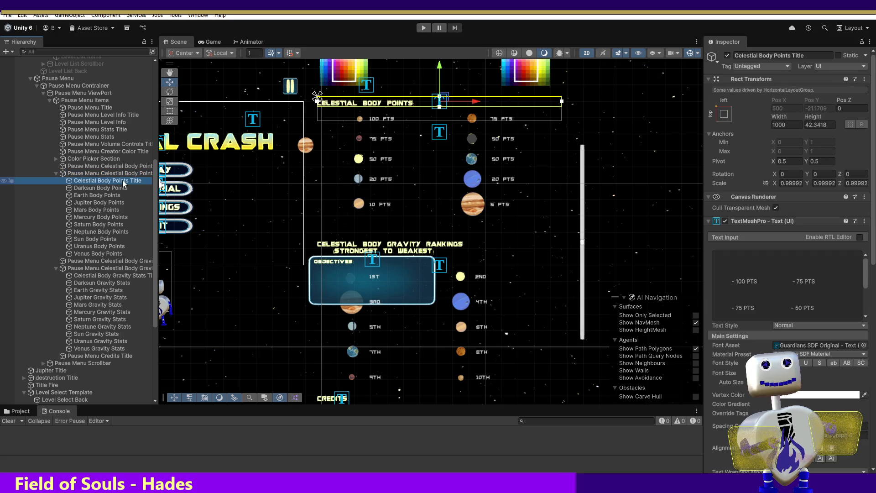
- Remove the dashes before 100 PTS, 75 PTS and 50 PTS in the Celestial Body Points text
click(733, 282)
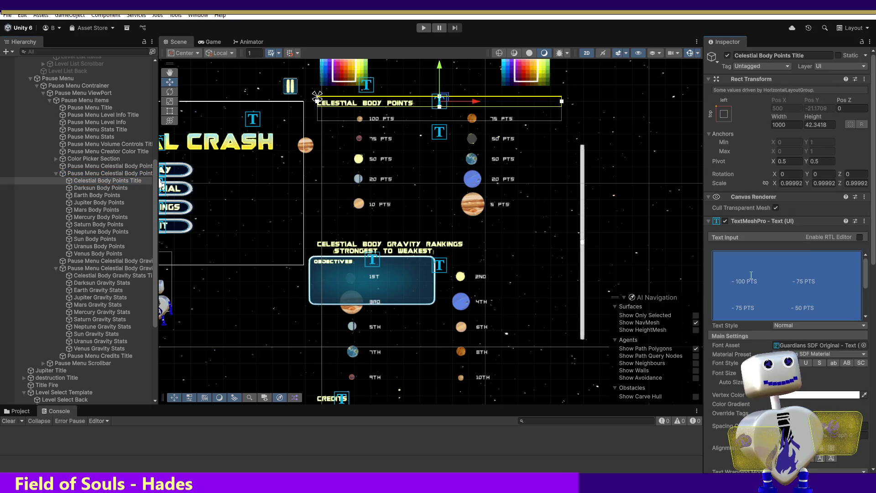
click(733, 284)
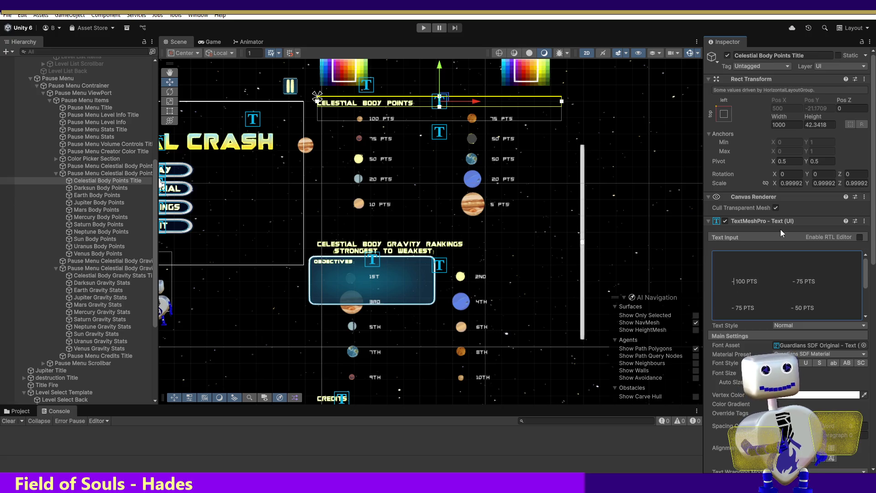
key(BackSpace)
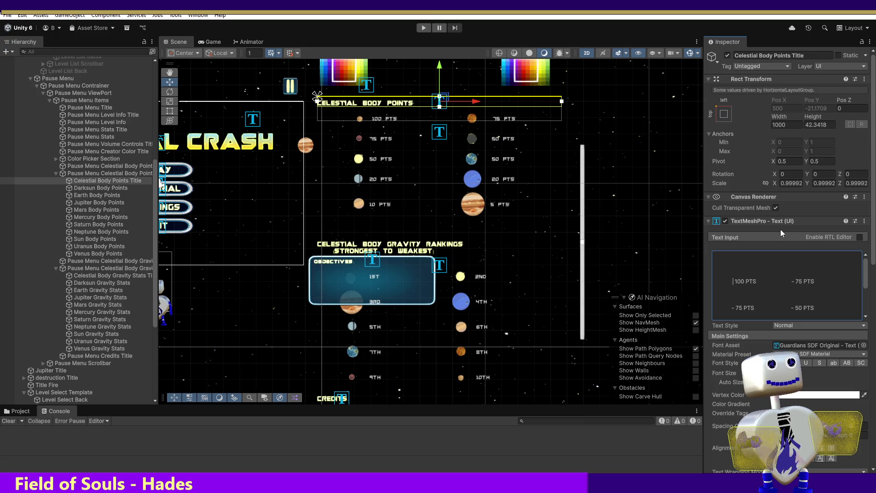
key(Right)
key(Left)
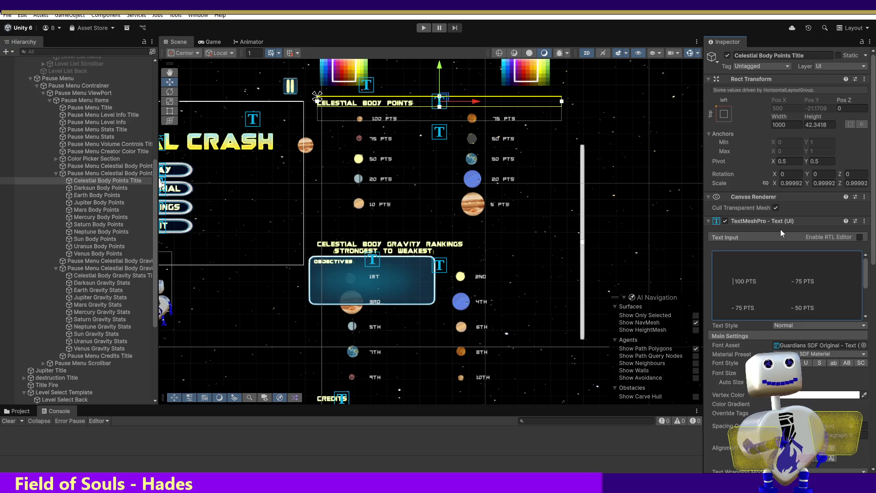
key(ctrl+Right)
key(ctrl+Right)
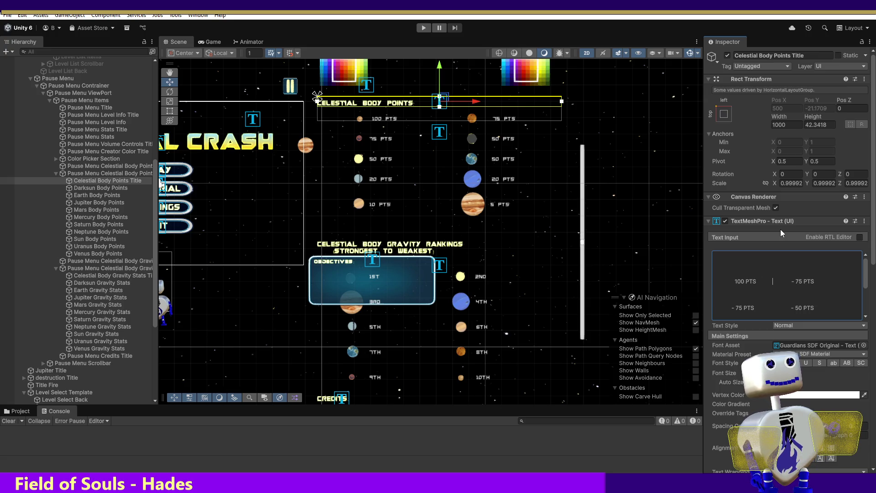
key(ctrl+Right)
key(BackSpace)
key(BackSpace)
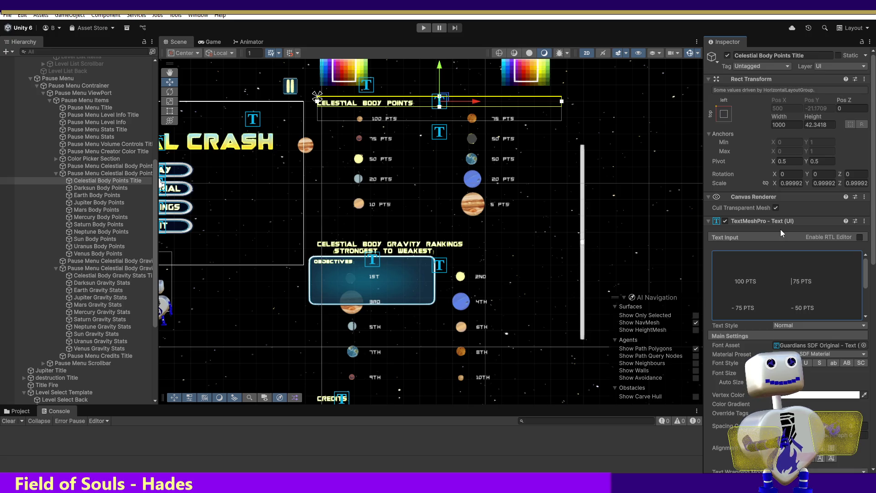
key(Left)
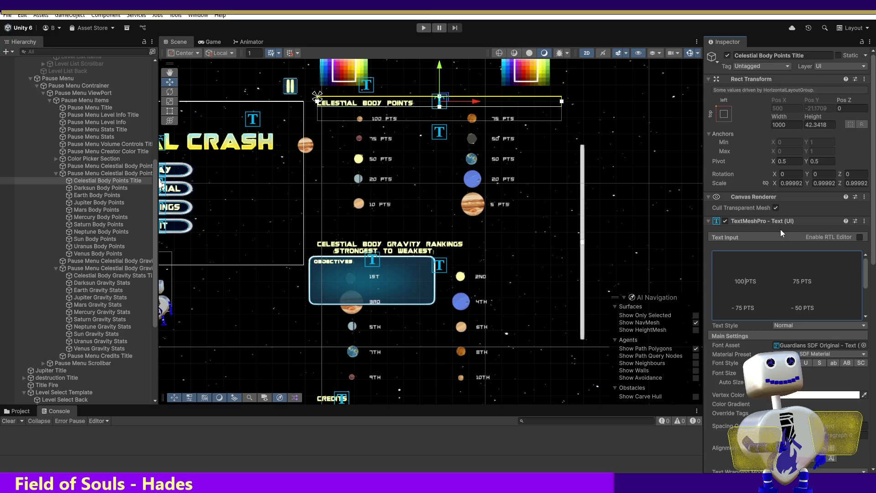
key(Home)
key(Delete)
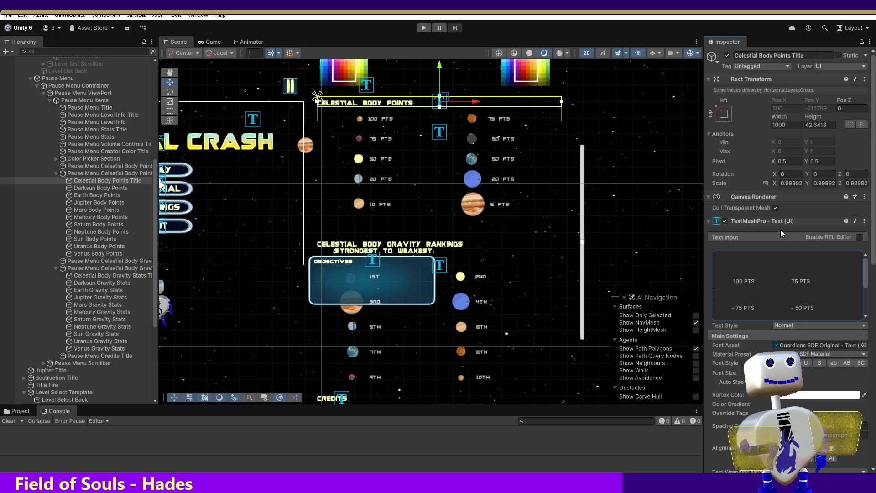
key(Delete)
key(Delete)
key(Right)
key(Right)
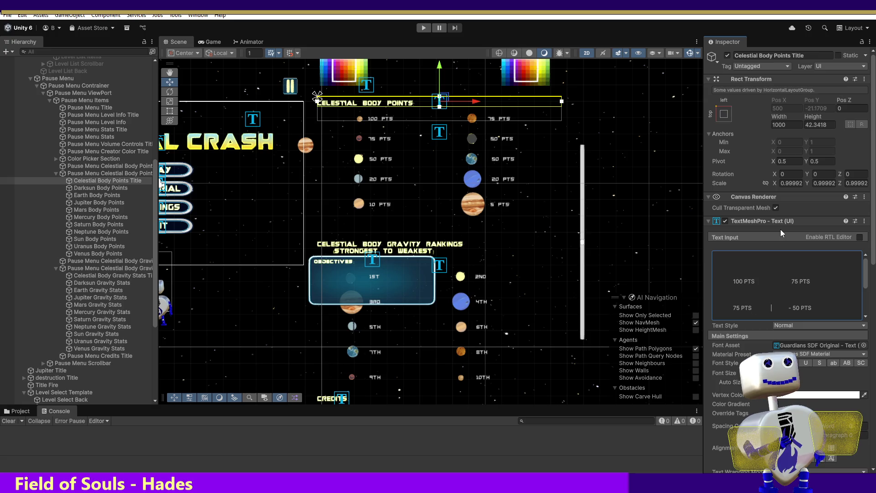
key(Delete)
key(Delete)
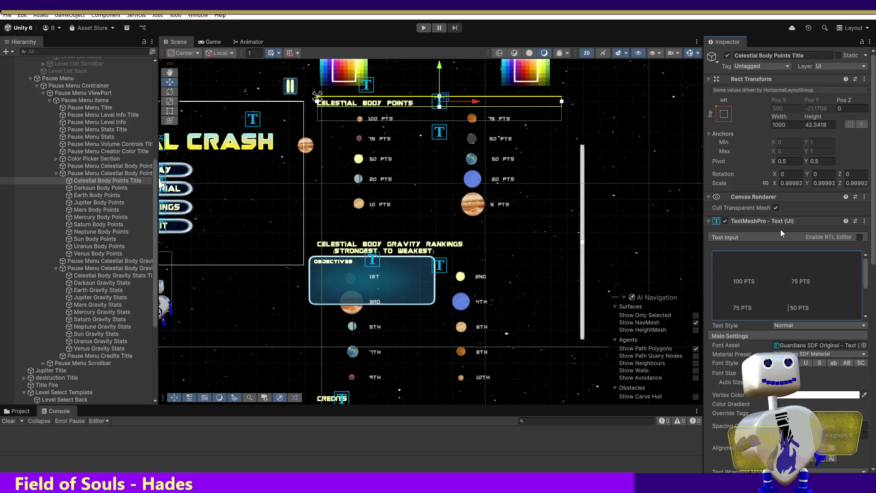
key(BackSpace)
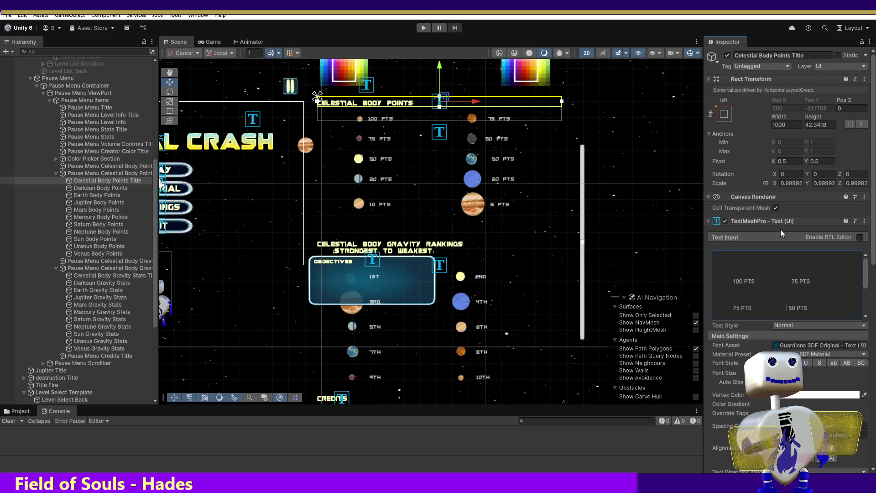
- Remove the dashes before the remaining 50, 20, 10 and 5 PTS values
key(Down)
key(Home)
key(Right)
key(Right)
key(Right)
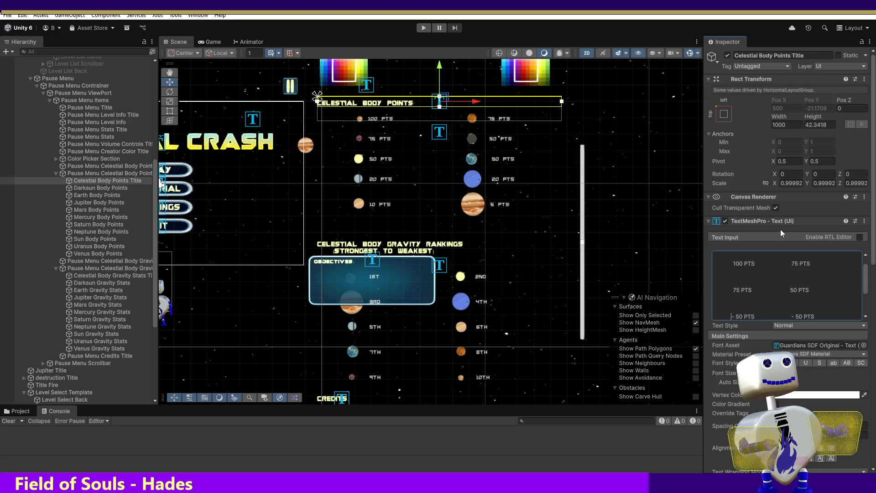
key(Delete)
key(Delete)
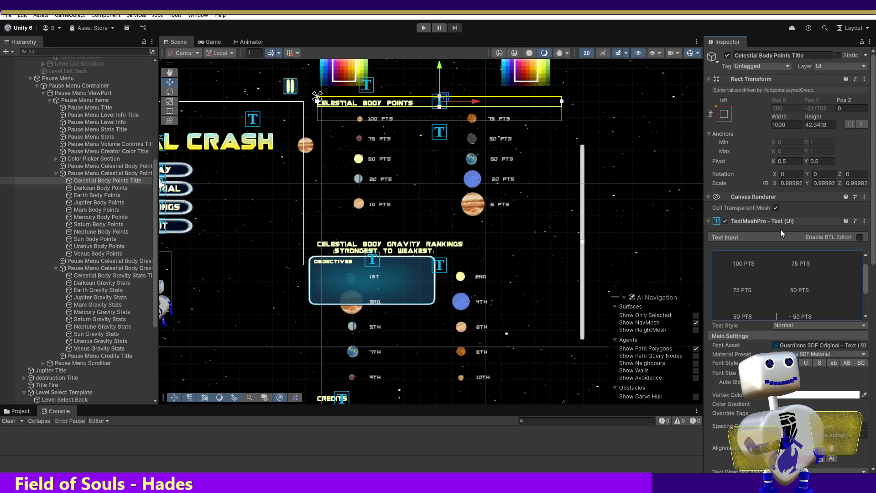
key(Delete)
key(Delete)
key(Down)
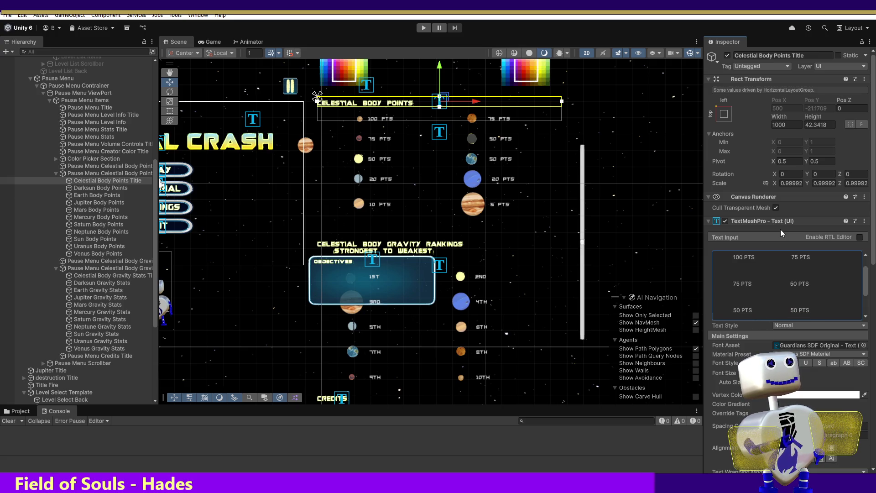
key(Down)
key(Right)
key(BackSpace)
key(Right)
key(Right)
key(Right)
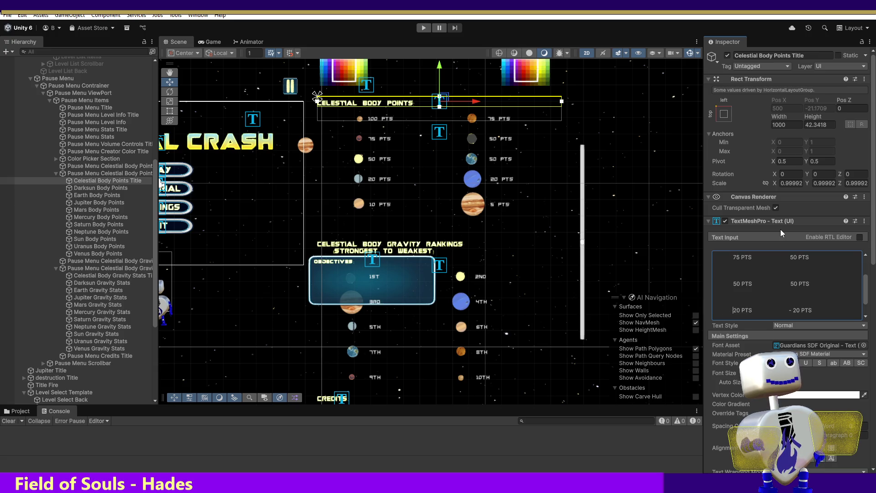
key(Down)
key(Right)
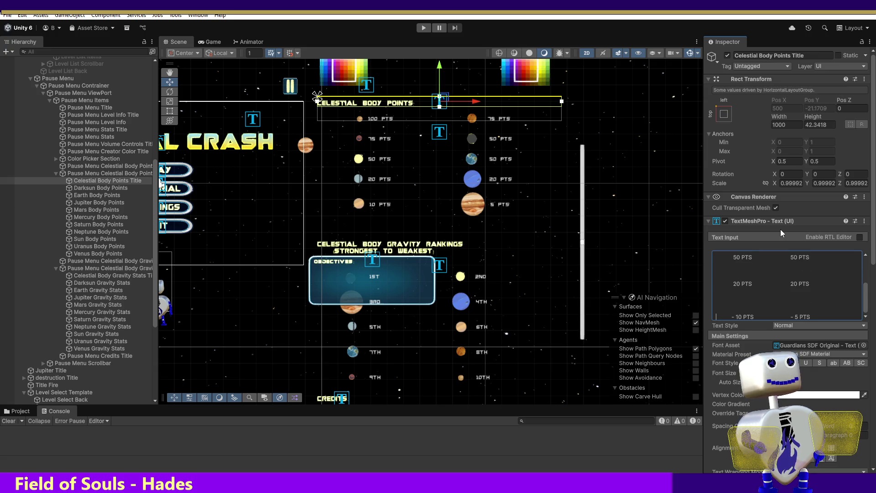
key(BackSpace)
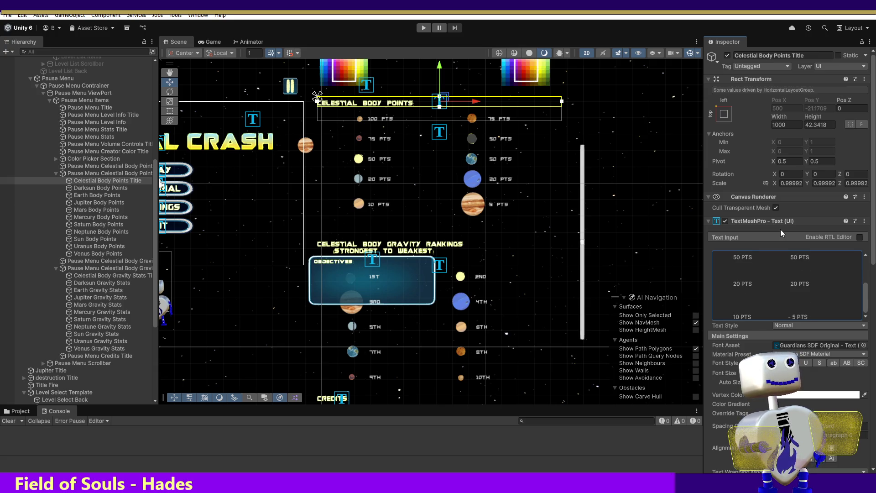
key(Right)
key(BackSpace)
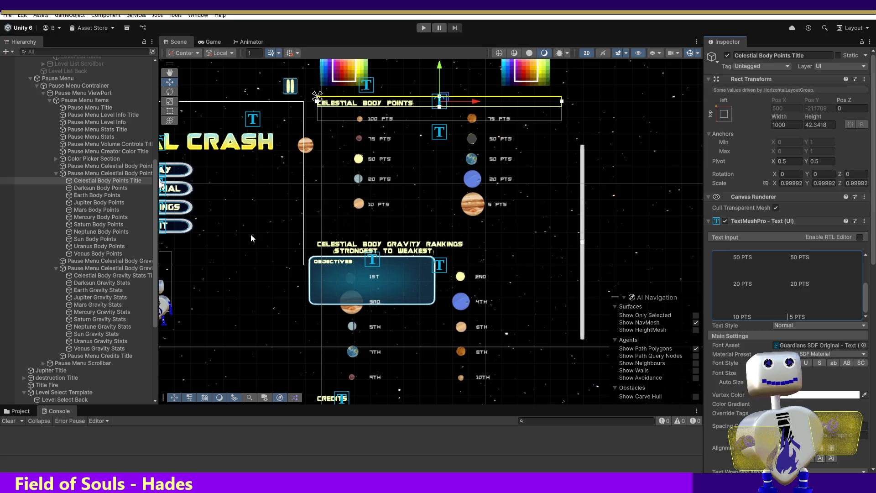
- Delete the dashes before 1ST through 4TH in the gravity rankings text
click(117, 276)
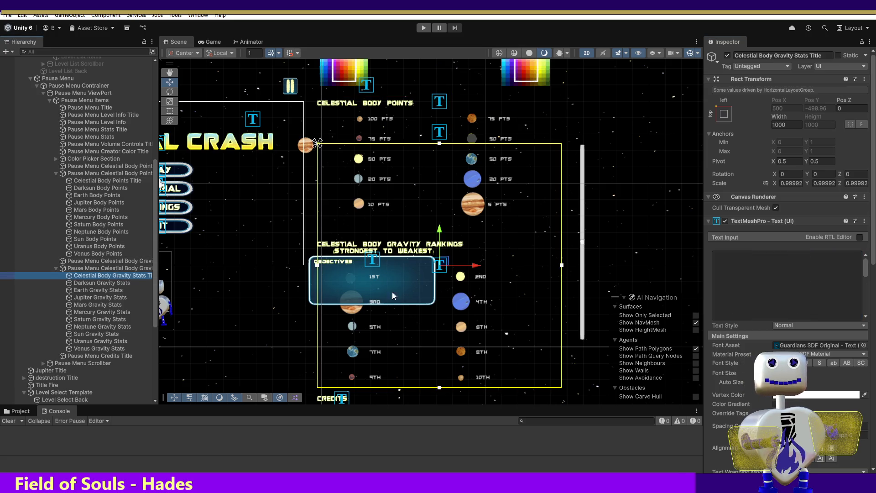
click(864, 275)
scroll(792, 281, down, 3)
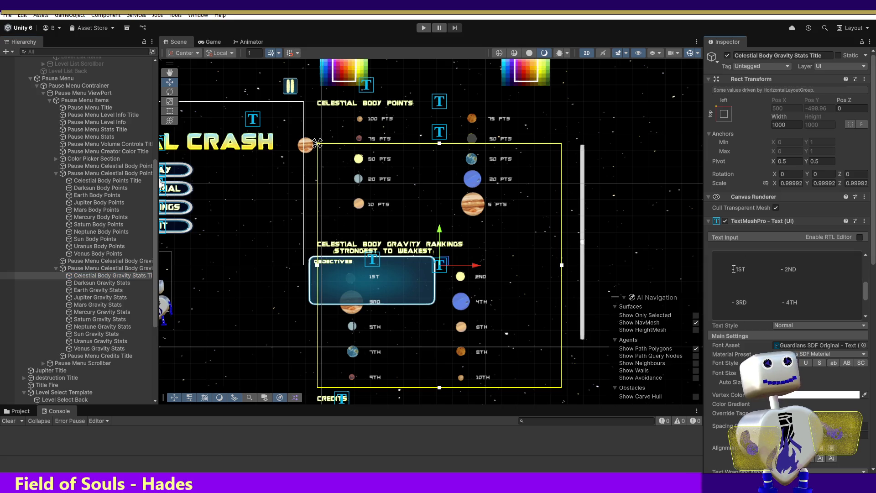
click(732, 275)
click(735, 262)
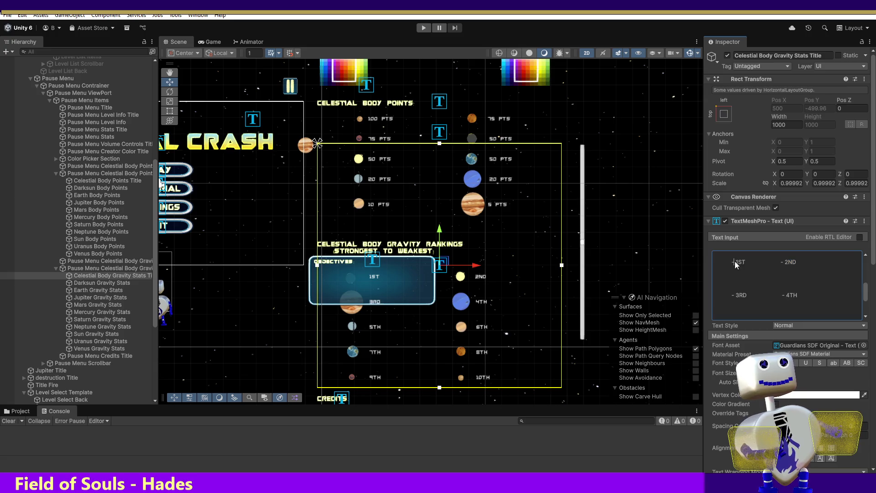
key(BackSpace)
key(Right)
key(Delete)
key(Delete)
key(Down)
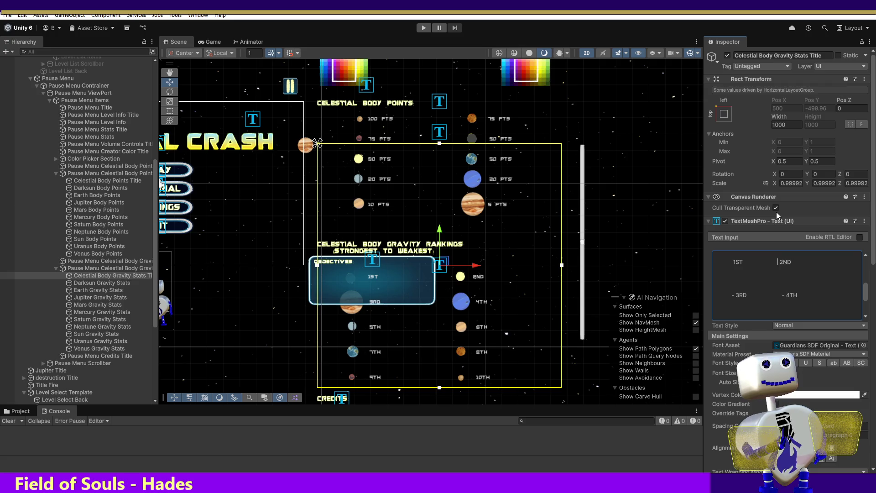
key(Right)
key(Delete)
key(Delete)
key(Right)
key(Right)
key(Right)
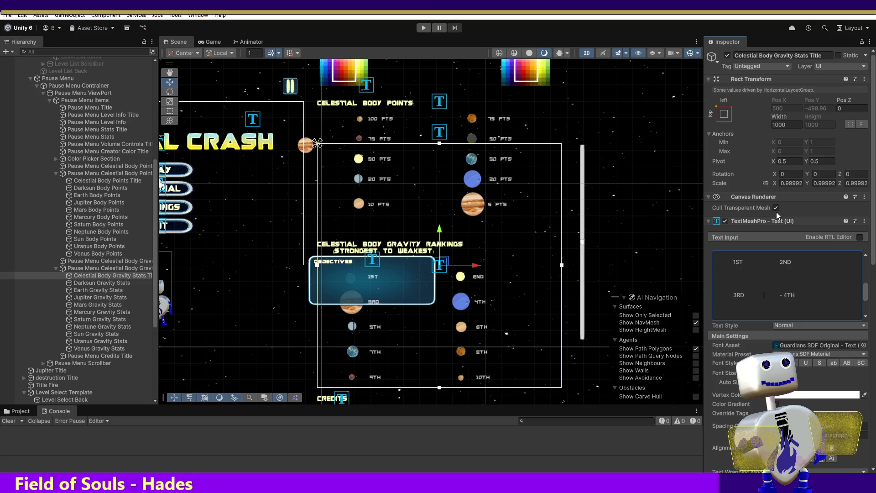
key(Delete)
key(Delete)
- Delete the dashes before 5TH through 10TH, then enter Play mode with Ctrl+P
key(Down)
key(Right)
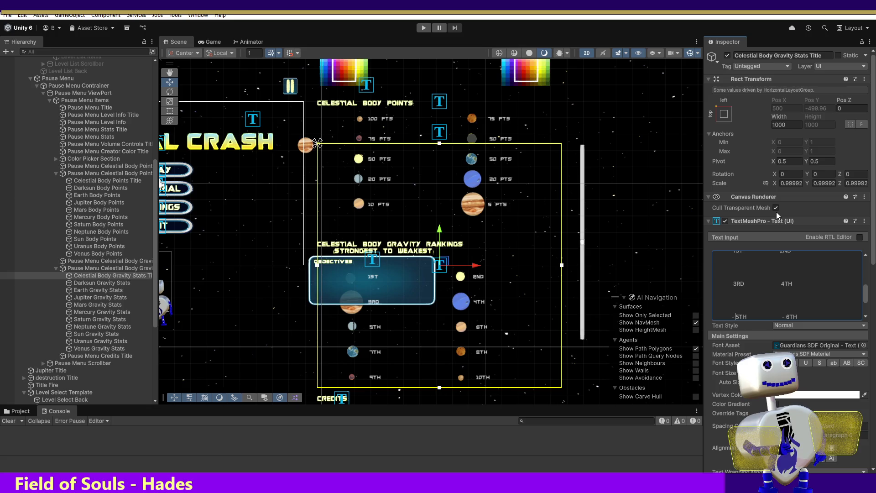
key(Delete)
key(Delete)
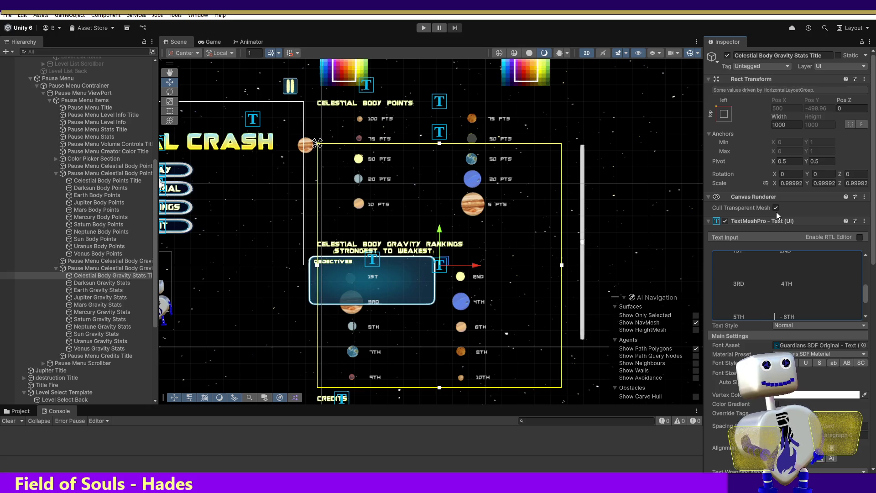
key(Delete)
key(Delete)
key(Down)
key(Down)
key(Delete)
key(Delete)
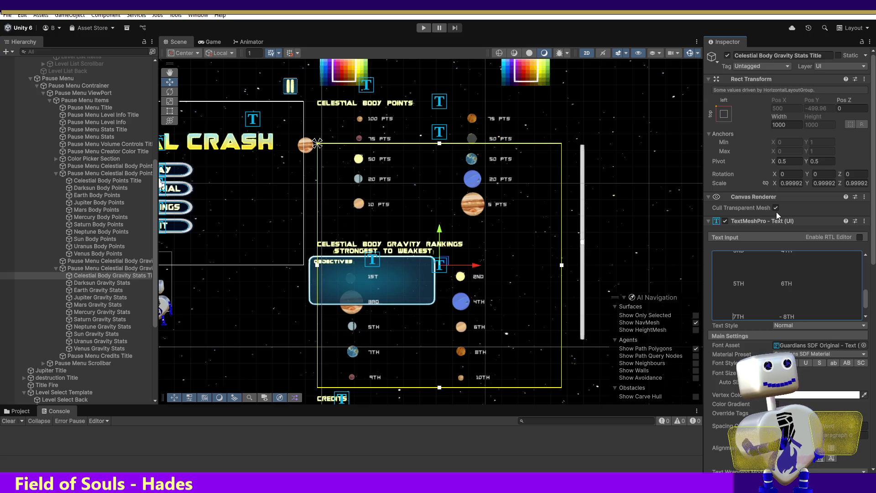
key(Delete)
key(Delete)
key(Down)
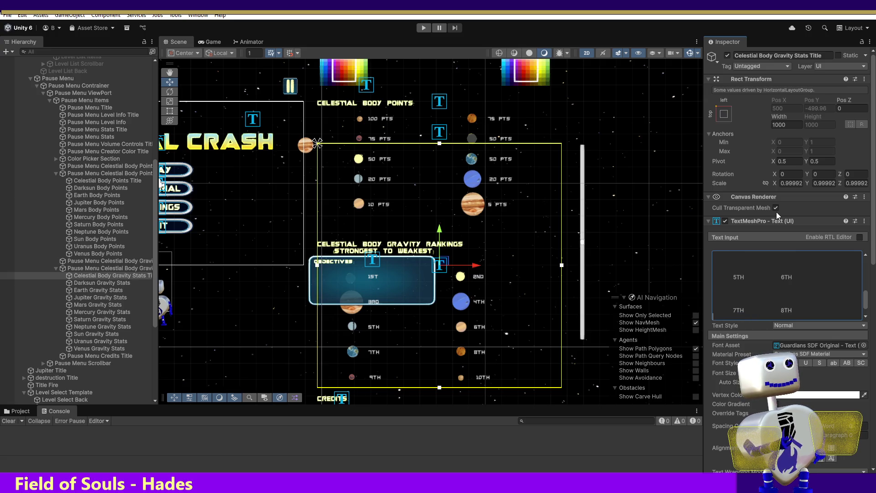
key(Down)
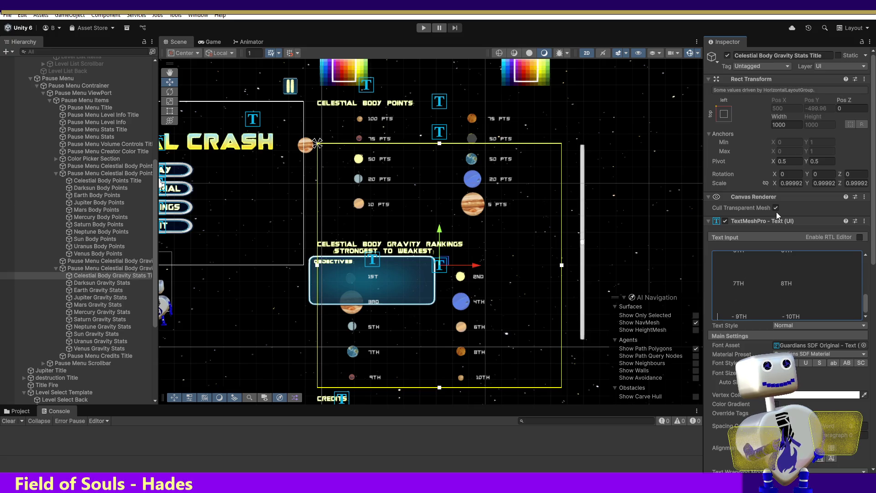
key(Delete)
key(Delete)
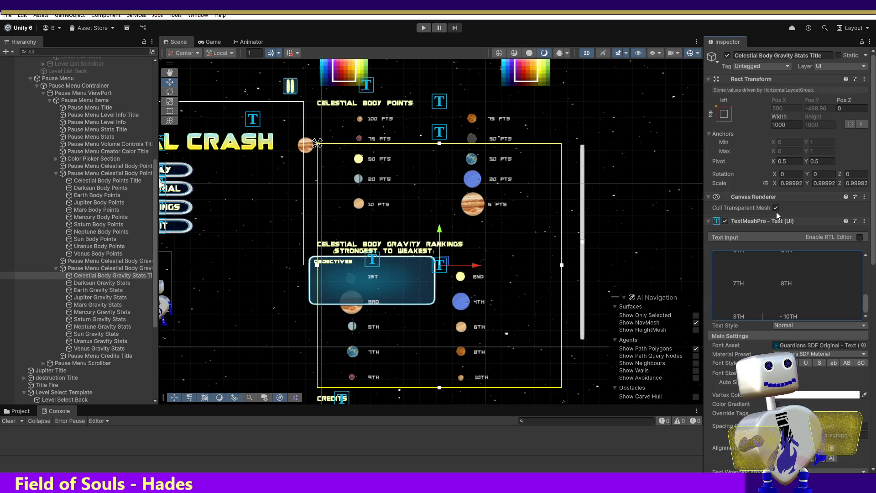
key(Right)
key(Delete)
key(Delete)
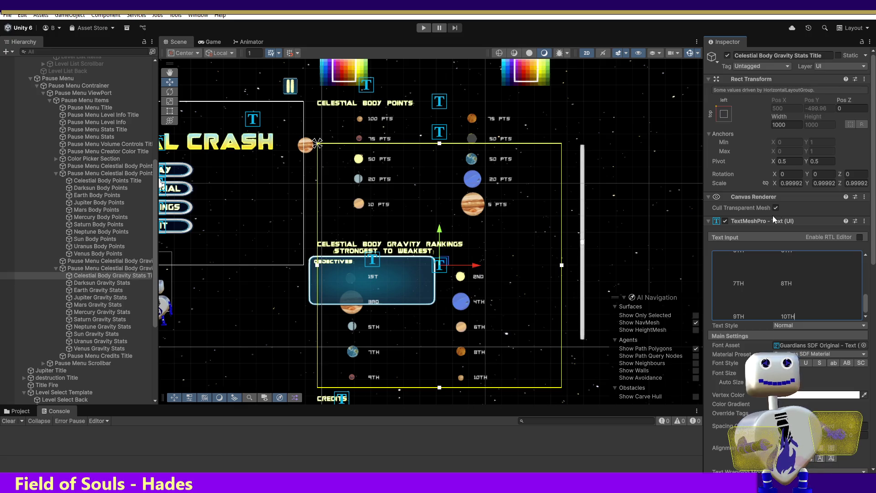
key(ctrl+p)
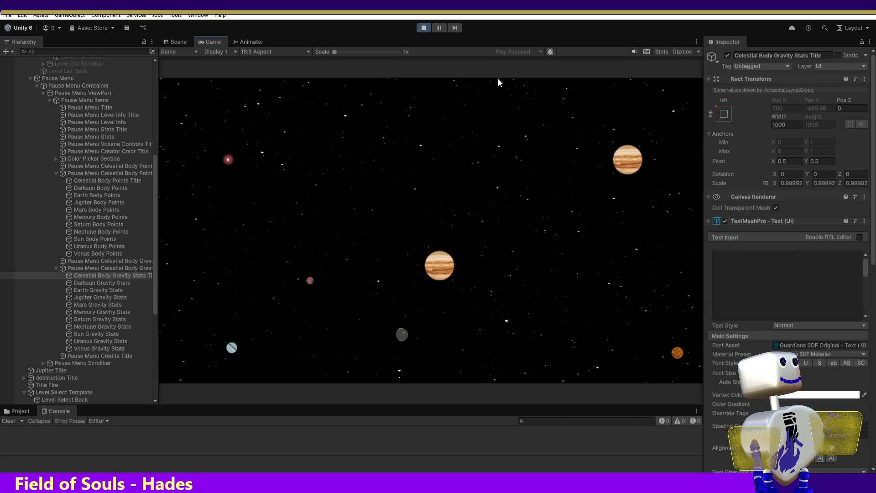
- Start the Skill Challenge level and pause it with Escape
click(441, 200)
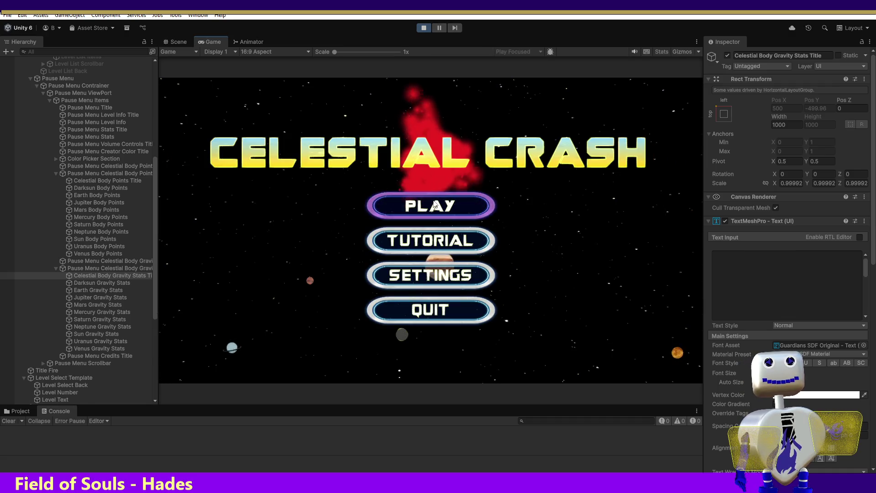
click(442, 200)
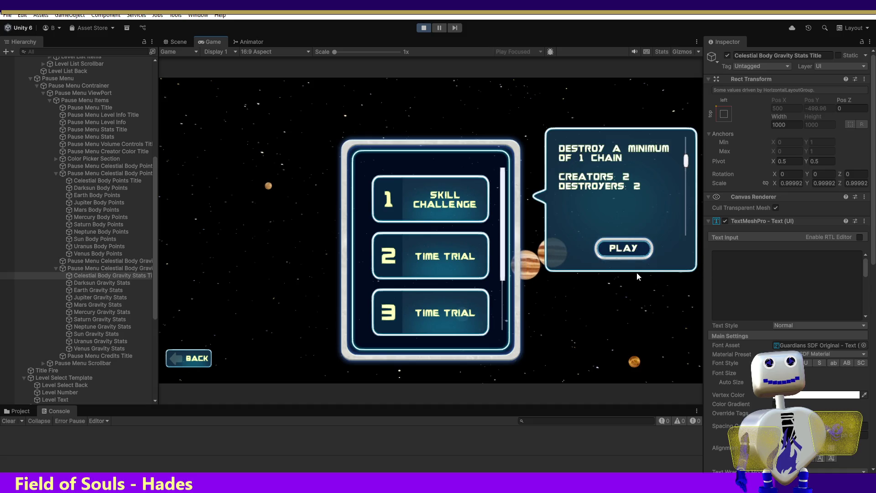
click(628, 251)
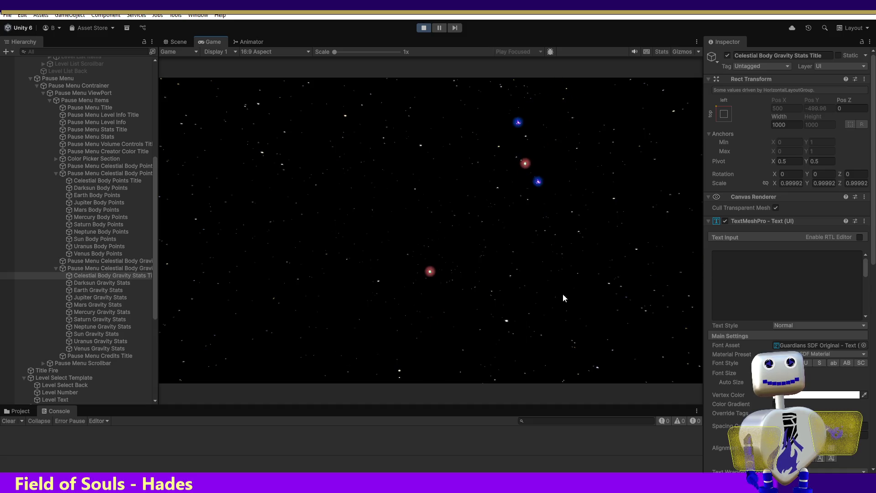
key(Escape)
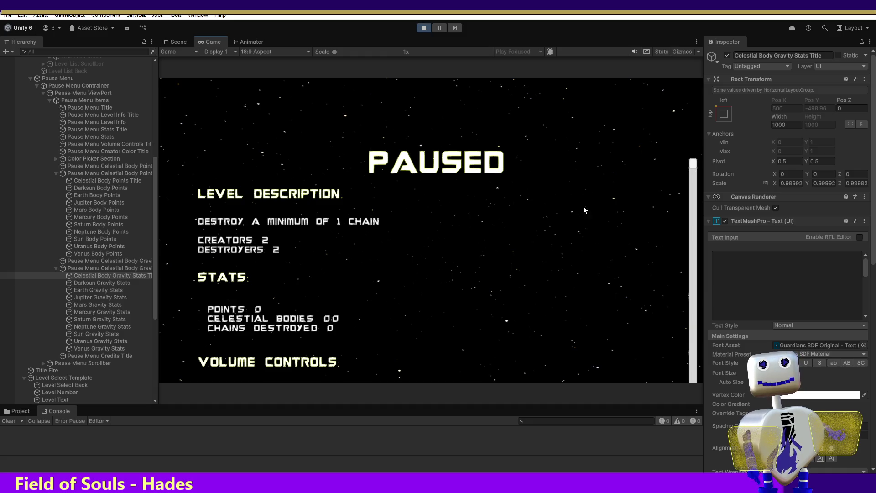
- Scroll through the PAUSED menu's level description, stats and volume controls, then bring up demo 4.png
drag(692, 169, 711, 336)
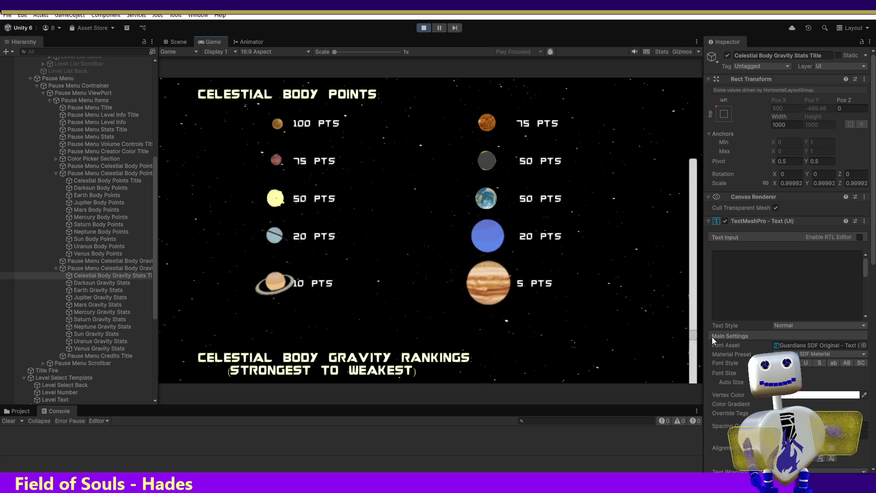
mouse_move(712, 337)
mouse_down()
mouse_move(723, 492)
mouse_move(724, 398)
mouse_move(700, 280)
mouse_move(695, 173)
mouse_up()
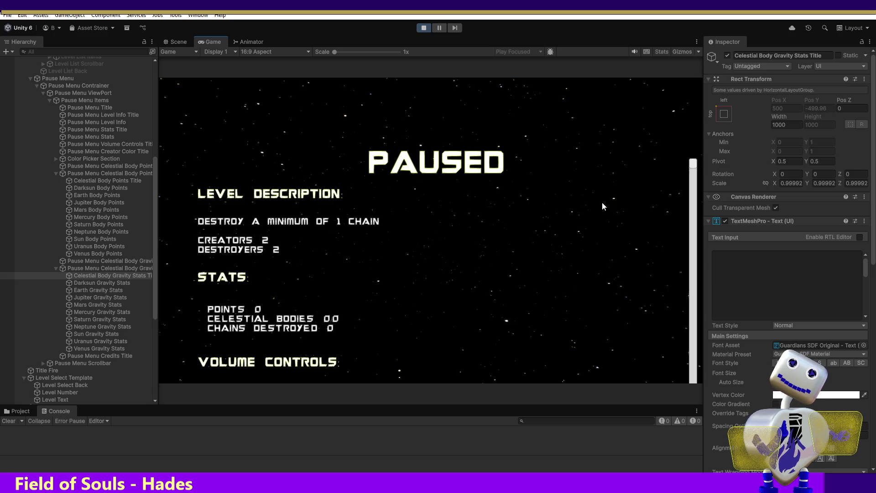
scroll(671, 168, down, 1)
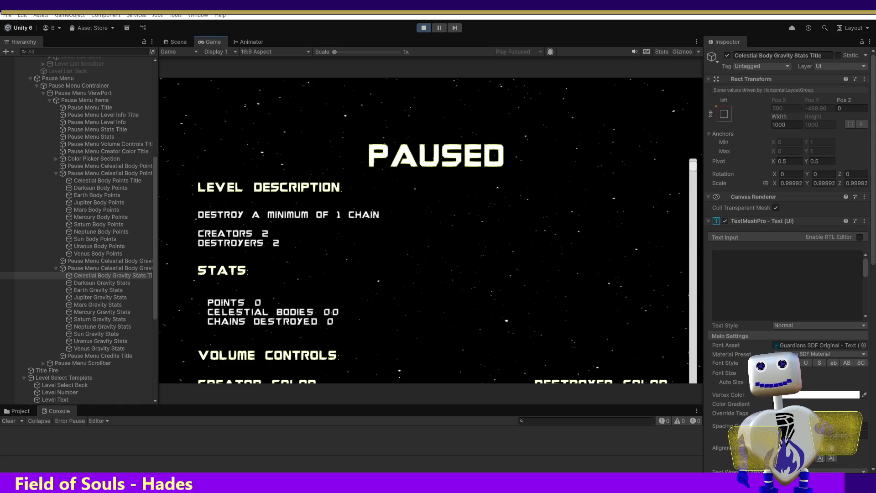
click(371, 468)
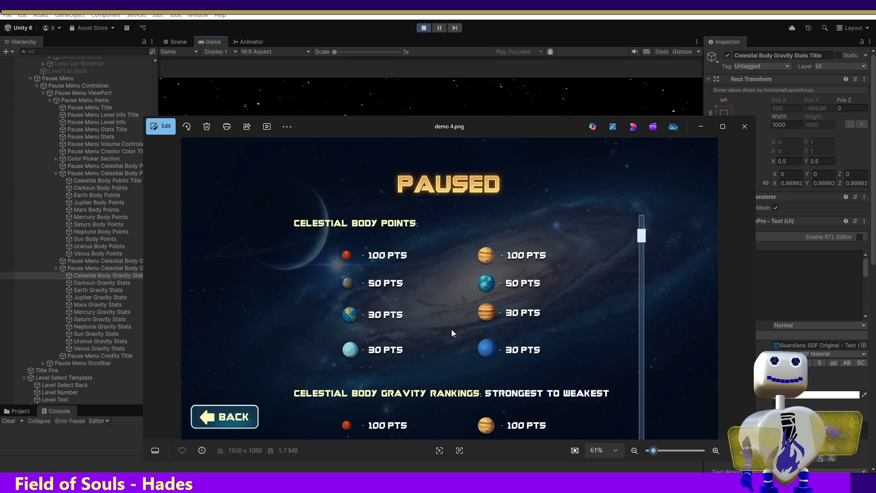
- Reposition the demo 4.png mockup low on screen for comparison, then refocus the running game
drag(542, 125, 647, 404)
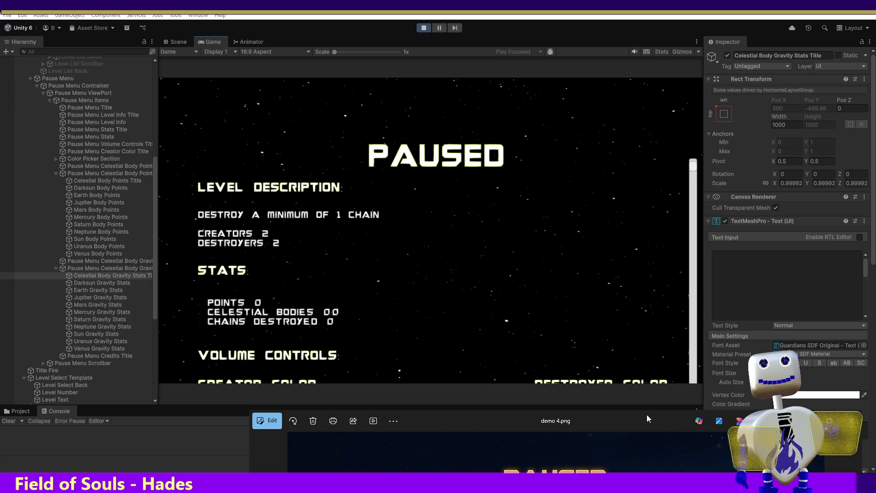
drag(646, 414, 615, 120)
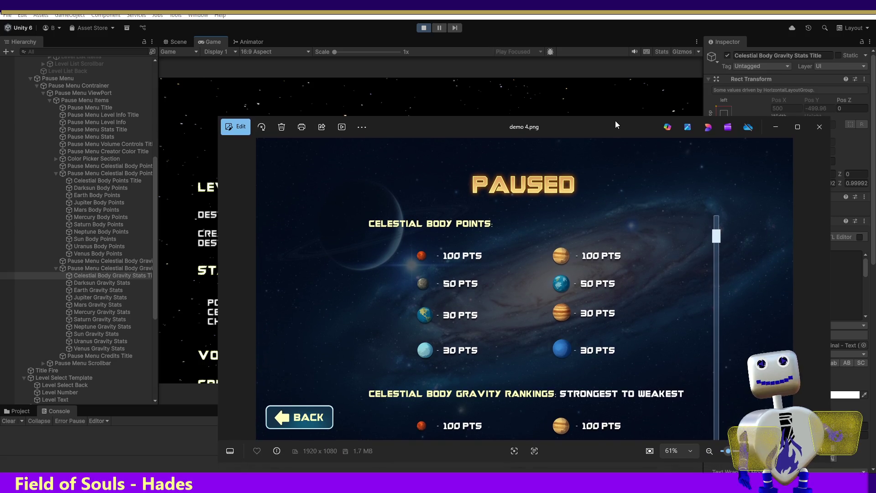
mouse_move(615, 121)
mouse_down()
mouse_move(629, 450)
mouse_move(627, 419)
mouse_up()
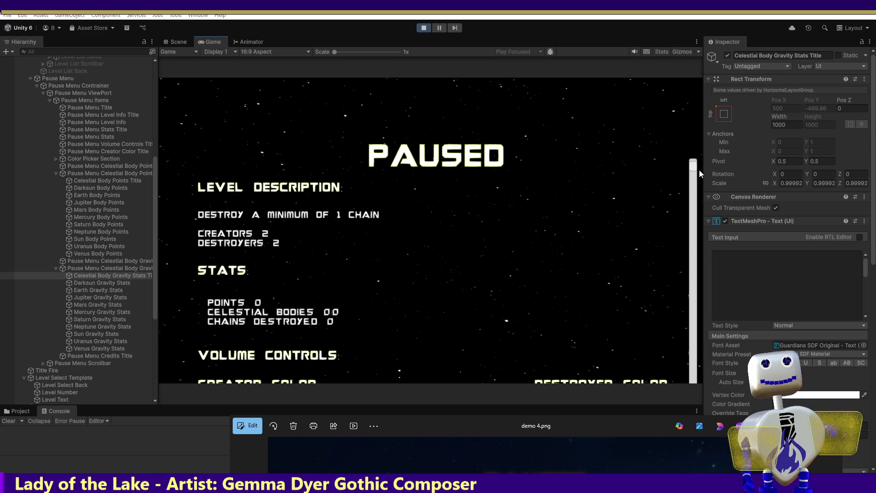
click(692, 197)
- Review the running pause menu in the Game view, then switch to the Scene layout with Ctrl+1
mouse_move(693, 197)
mouse_down()
mouse_move(716, 488)
mouse_move(716, 439)
mouse_move(715, 455)
mouse_up()
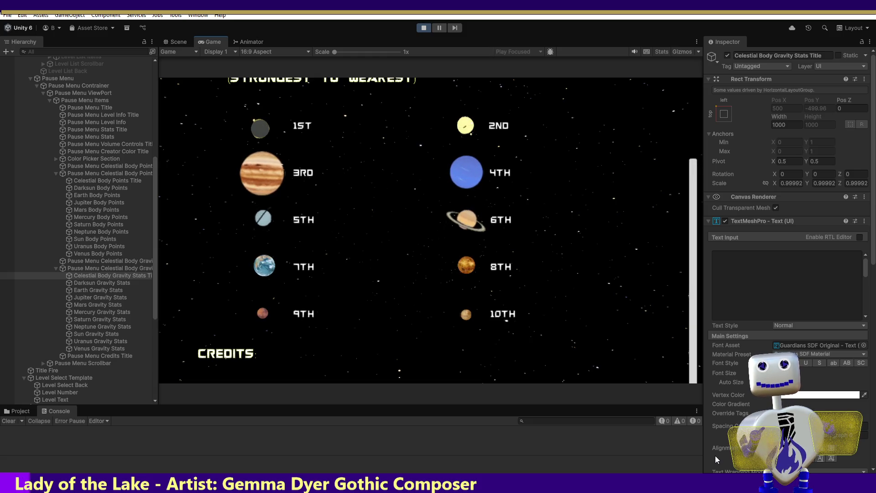
drag(716, 455, 719, 415)
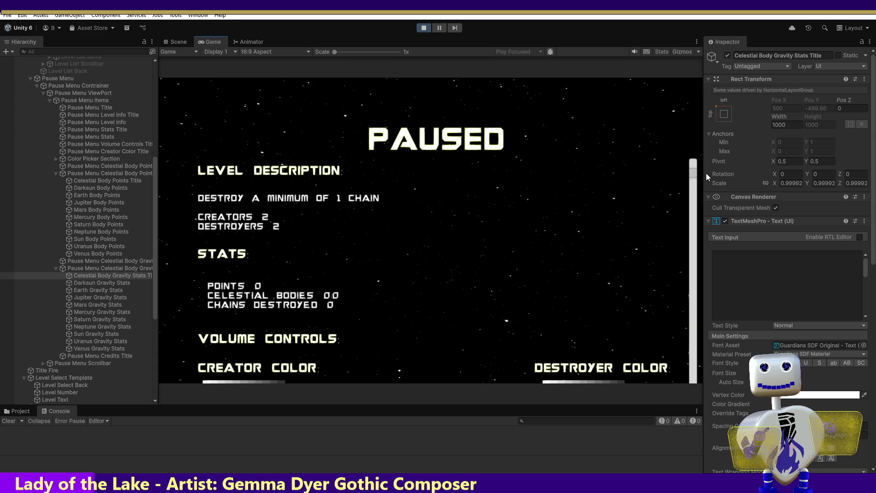
key(ctrl+1)
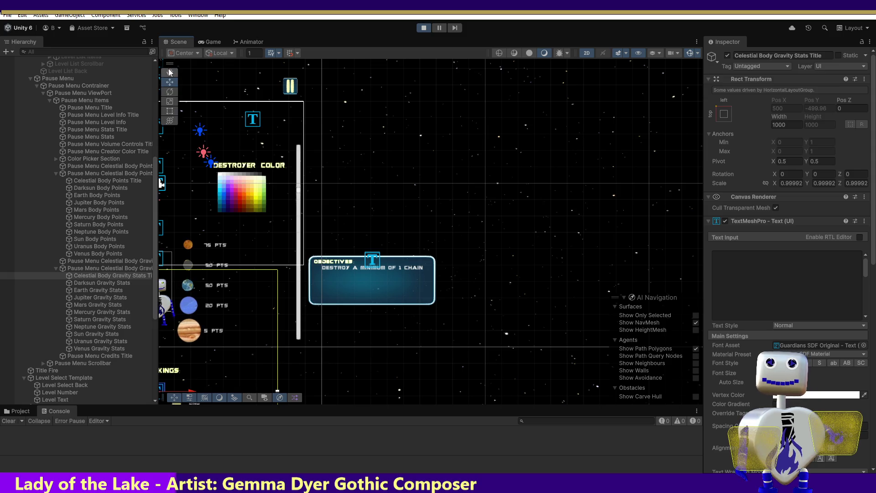
drag(205, 92, 413, 134)
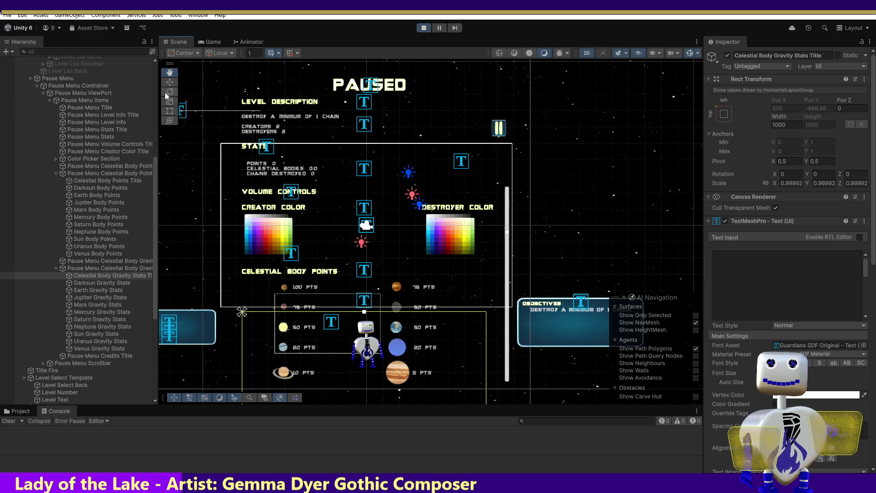
click(173, 83)
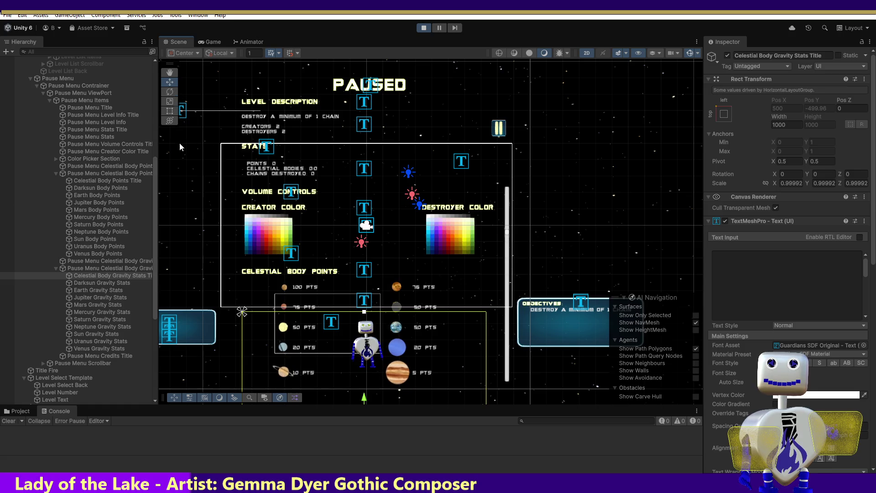
double_click(70, 85)
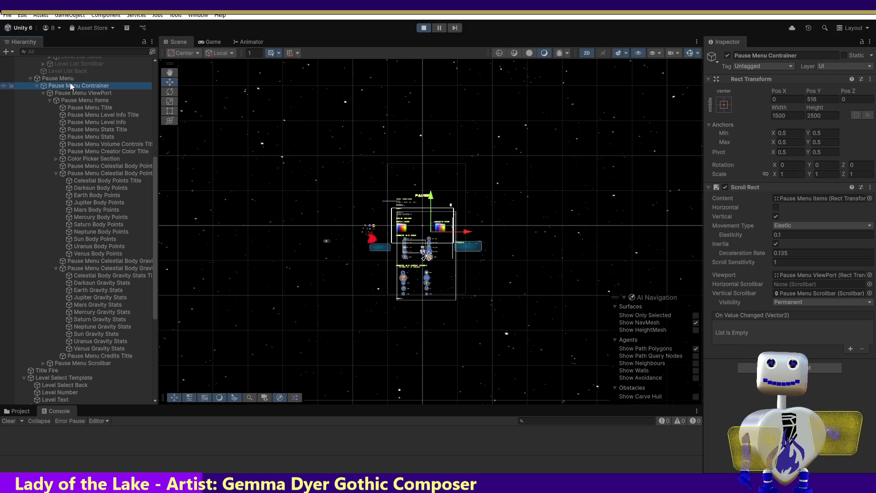
click(69, 78)
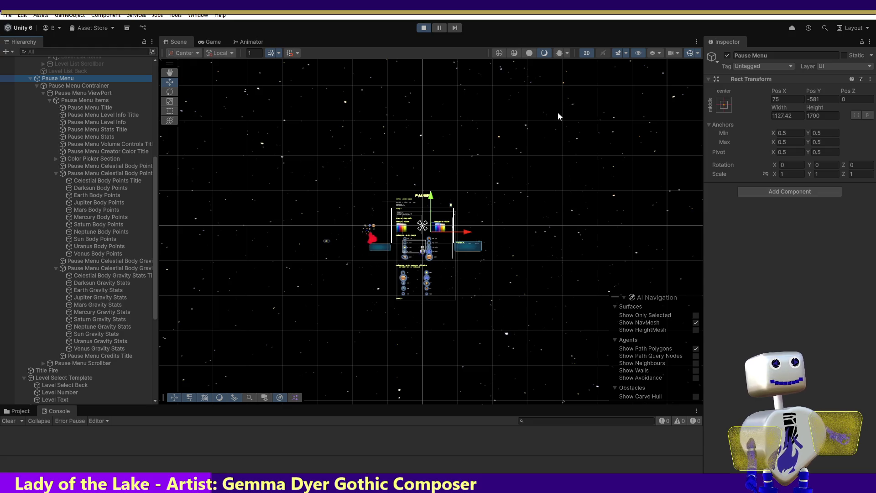
drag(796, 116, 784, 116)
text(500)
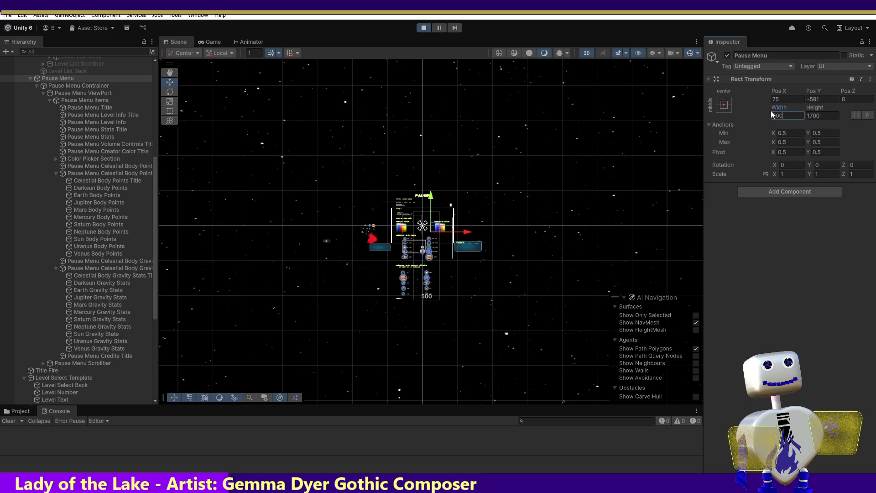
key(Escape)
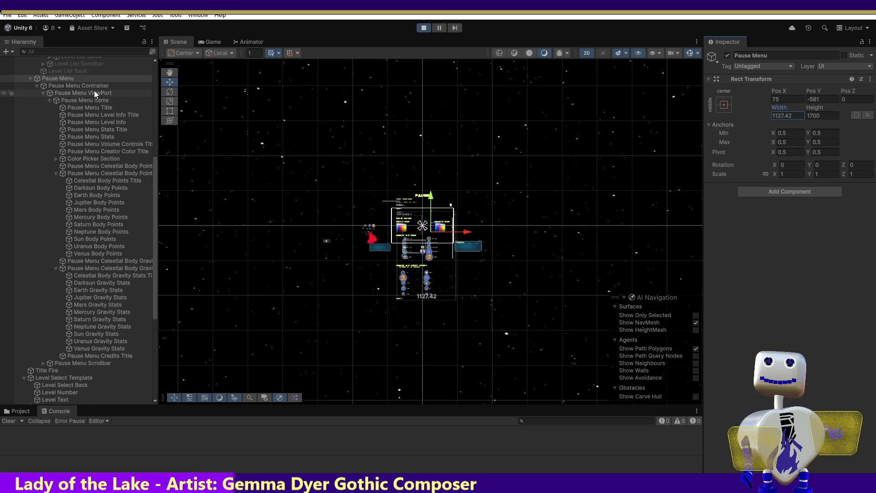
click(89, 87)
click(774, 116)
text(100)
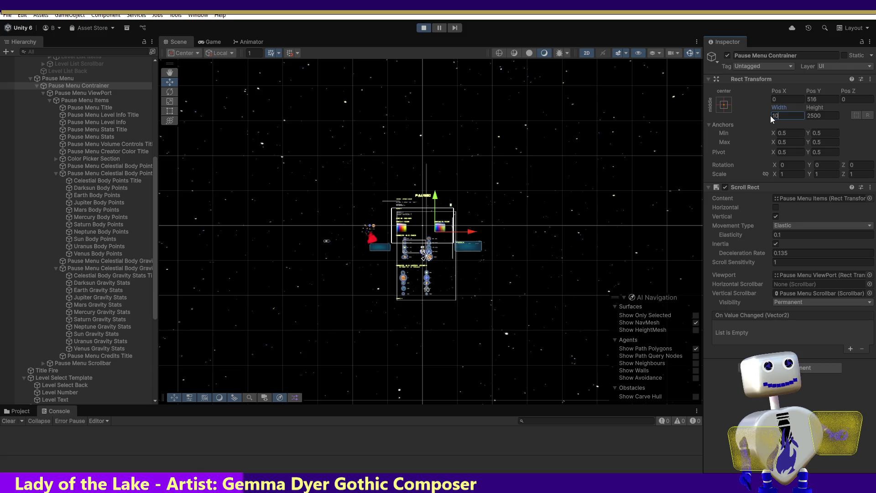
key(Escape)
text(1500)
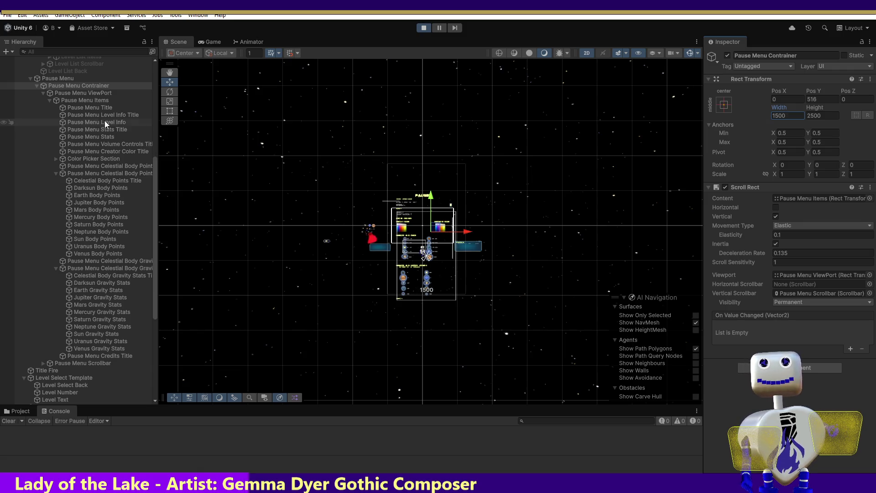
click(97, 108)
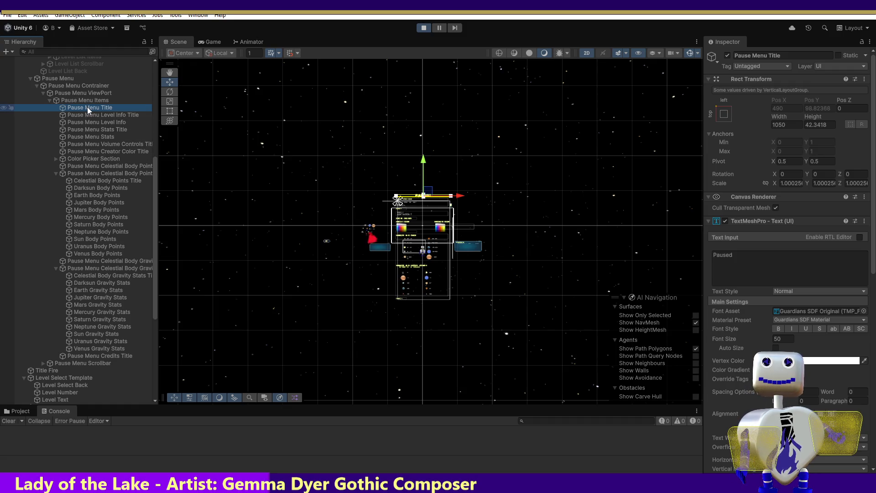
- Select the Pause Menu Contrainer and slide it right, checking the result in the Game view
click(86, 94)
click(87, 86)
click(170, 101)
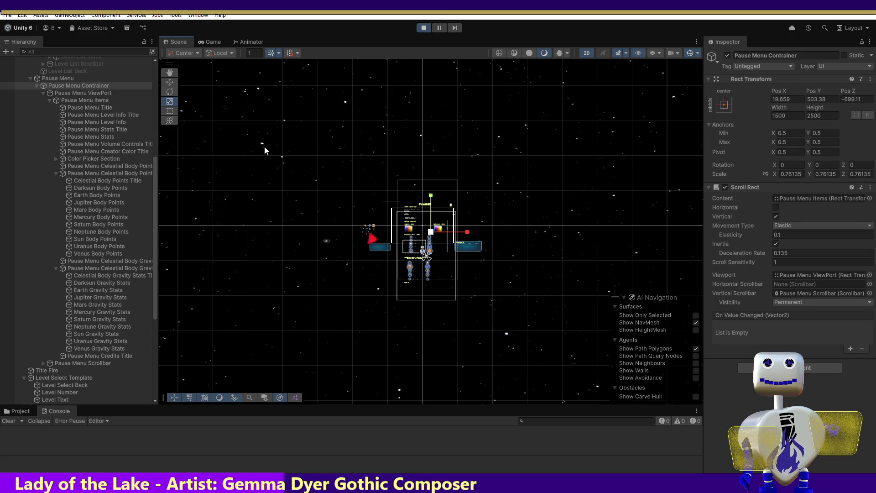
click(167, 85)
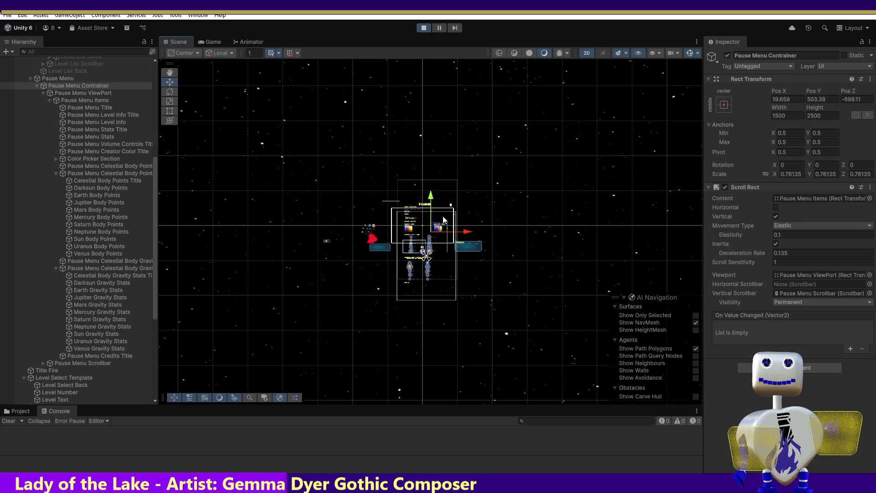
drag(464, 233, 468, 234)
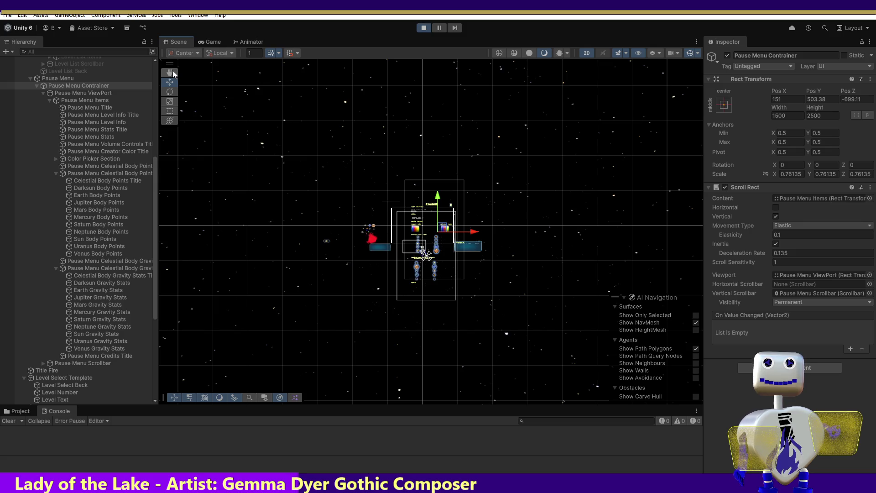
click(201, 40)
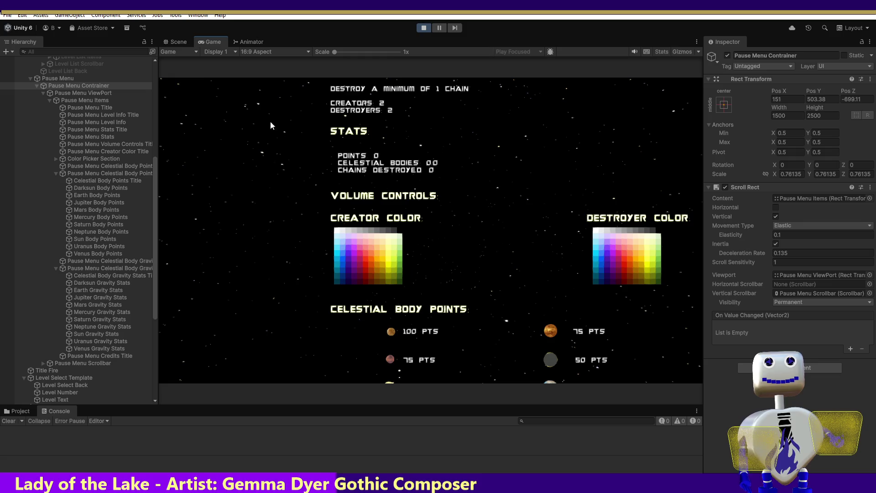
- Shrink the container slightly with the Scale tool and shift it further right
click(176, 42)
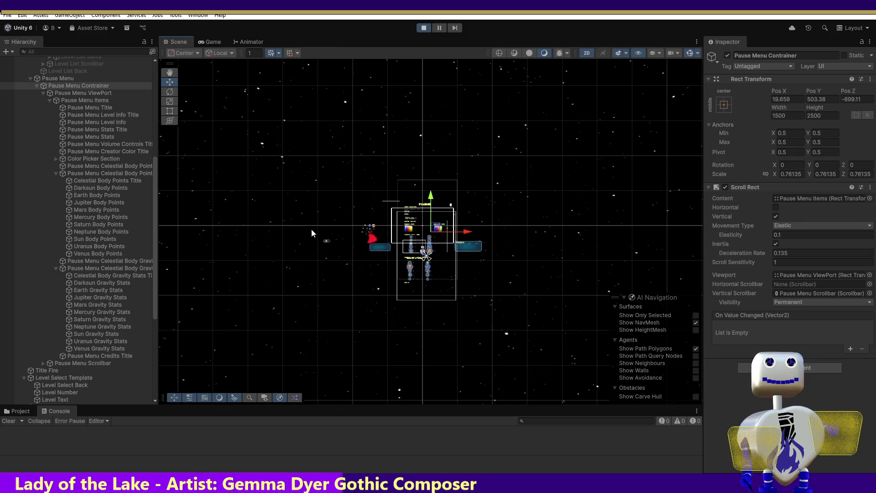
click(170, 100)
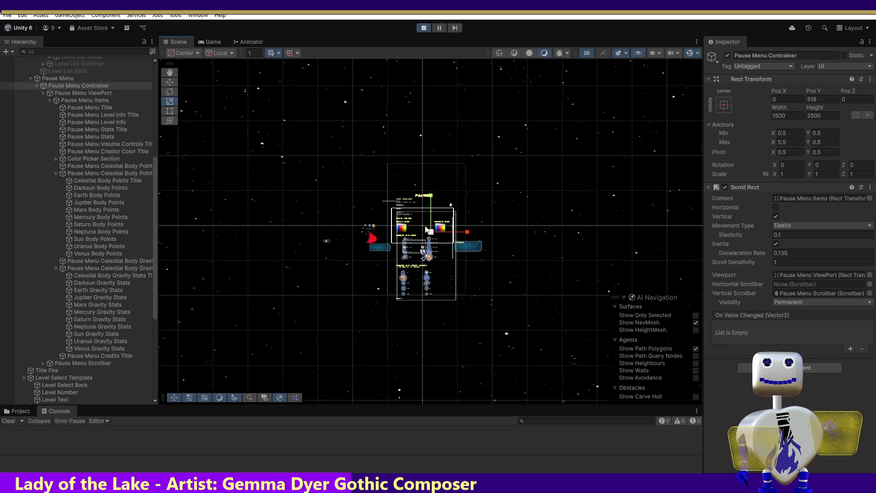
drag(431, 235, 429, 241)
click(168, 83)
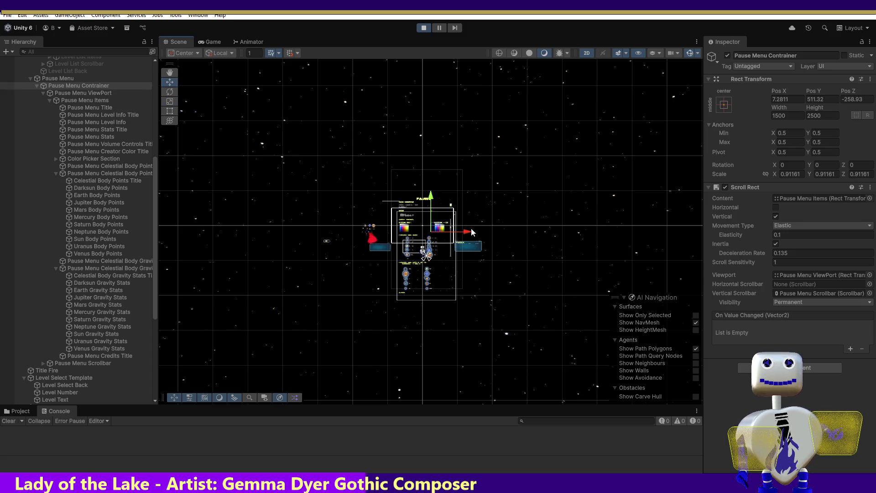
click(471, 233)
click(465, 230)
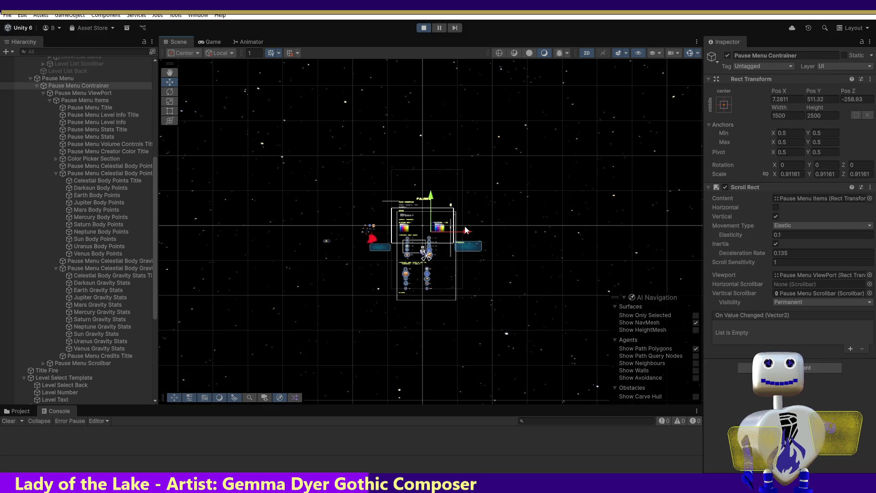
drag(467, 233, 471, 233)
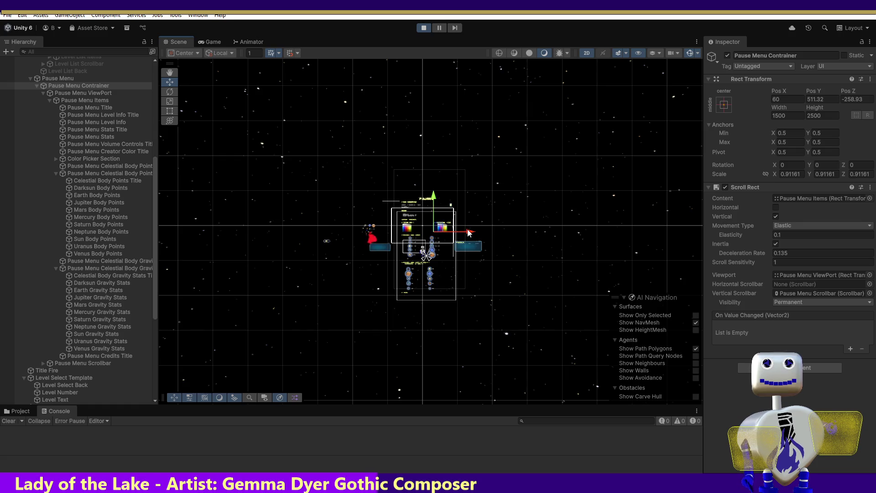
click(207, 41)
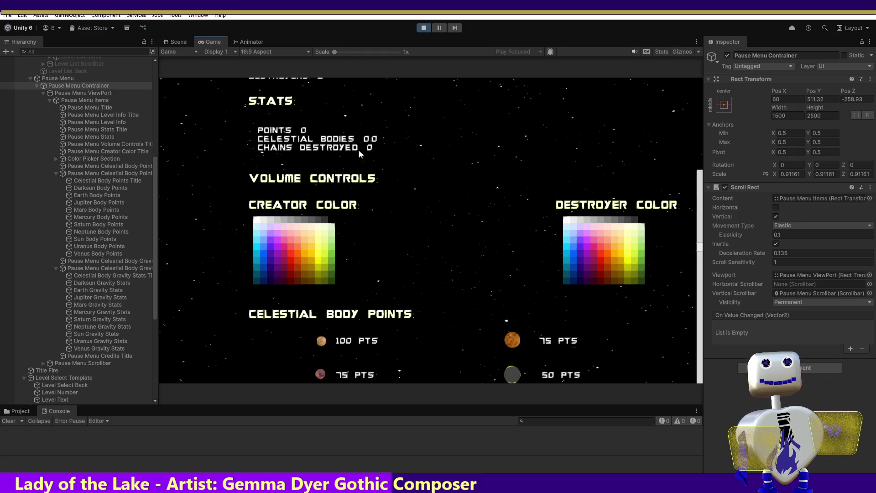
- Fine-tune the container's horizontal position to Pos X 33, previewing each change in the Game view
click(177, 42)
drag(470, 231, 467, 234)
drag(468, 235, 472, 235)
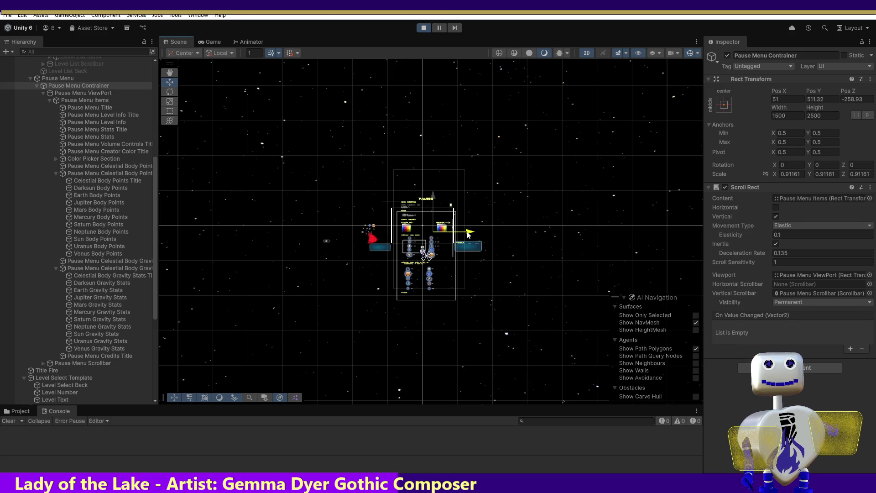
click(211, 42)
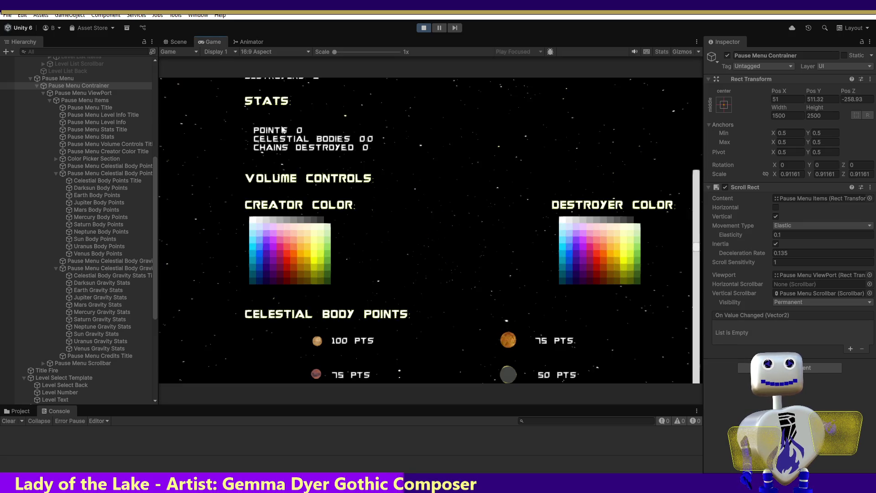
click(189, 41)
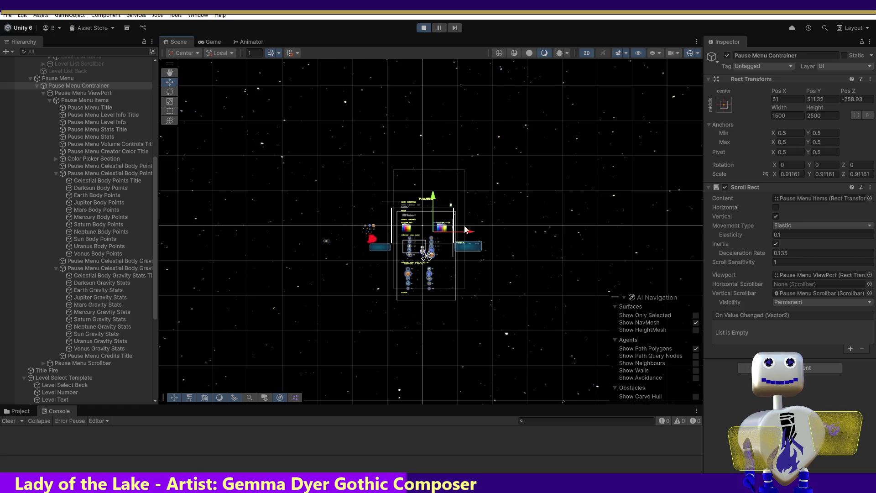
drag(474, 234, 466, 234)
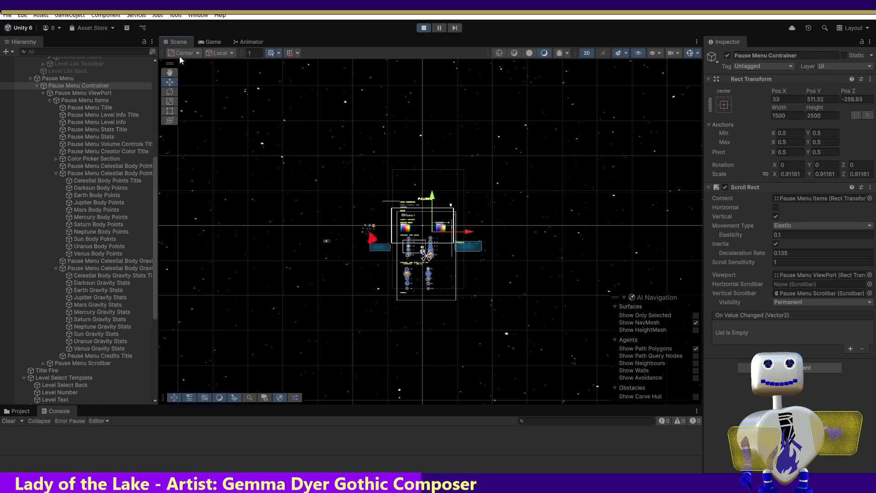
click(210, 41)
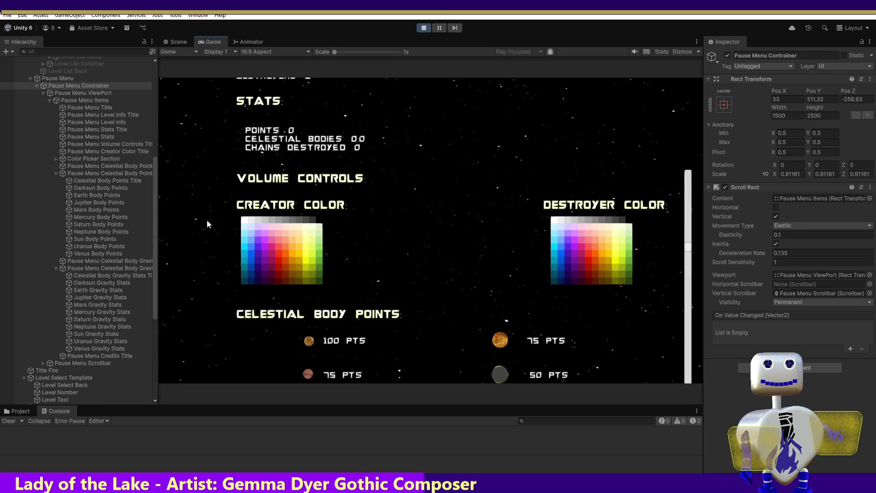
click(178, 42)
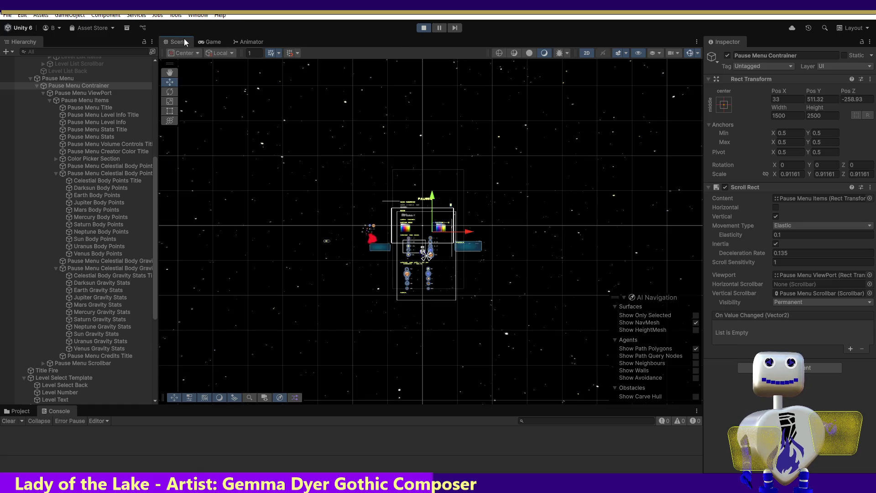
click(204, 42)
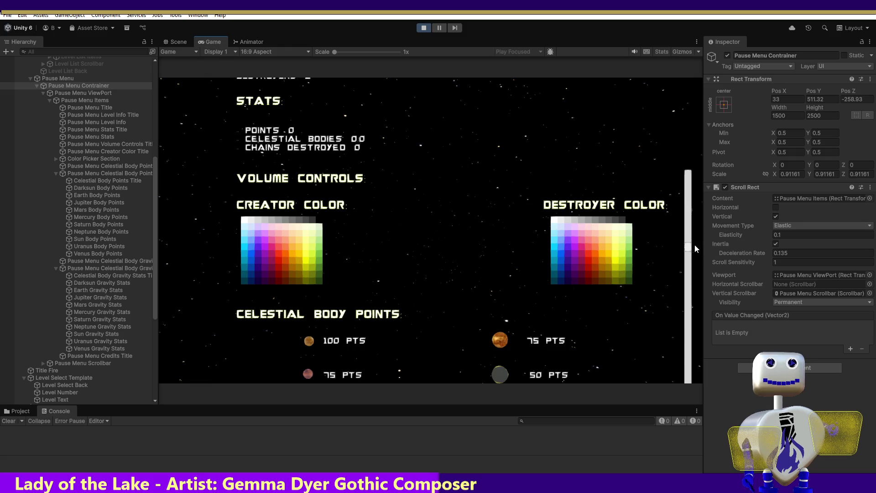
drag(688, 245, 688, 152)
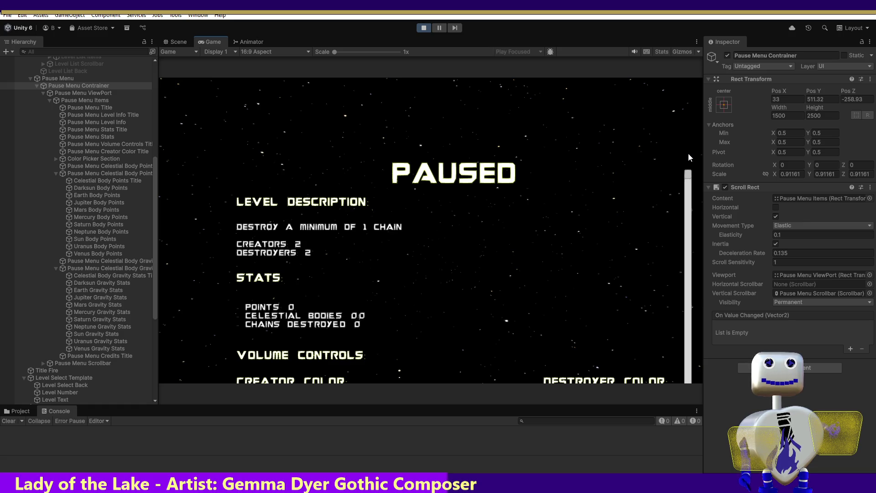
click(182, 44)
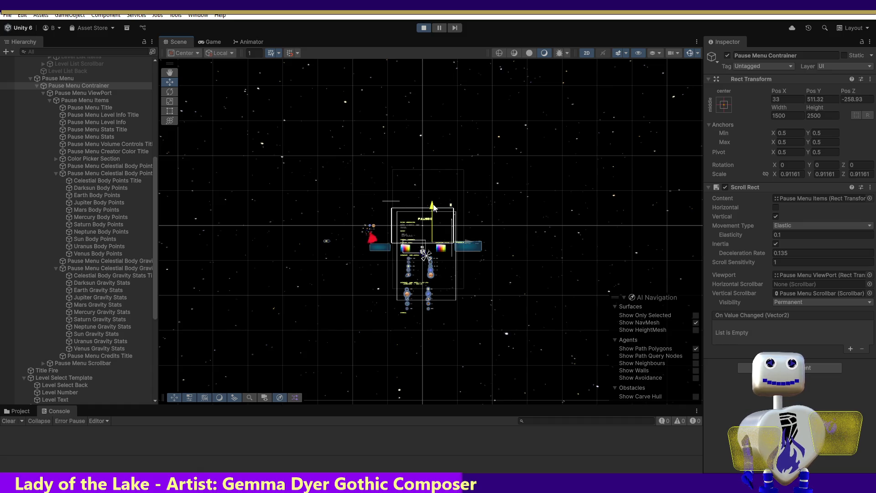
- Raise the container to Pos Y 599 and compare it against the demo 4.png mockup
drag(432, 205, 432, 201)
click(212, 42)
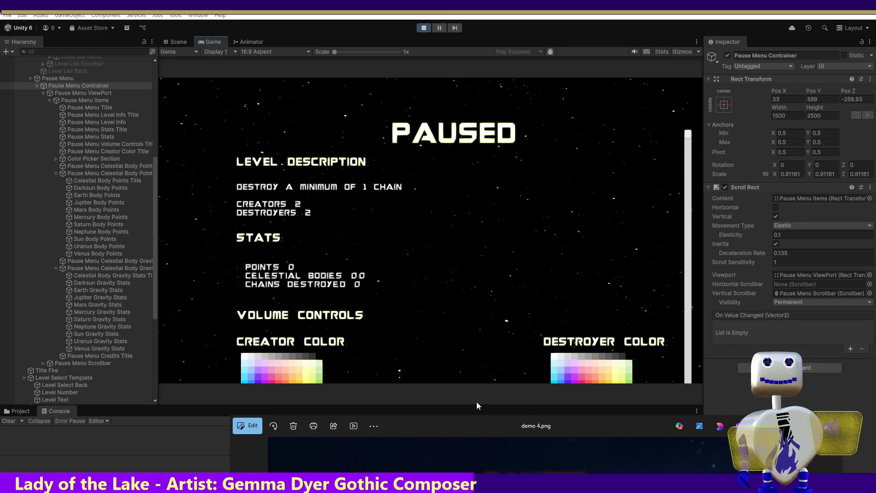
drag(454, 422, 444, 307)
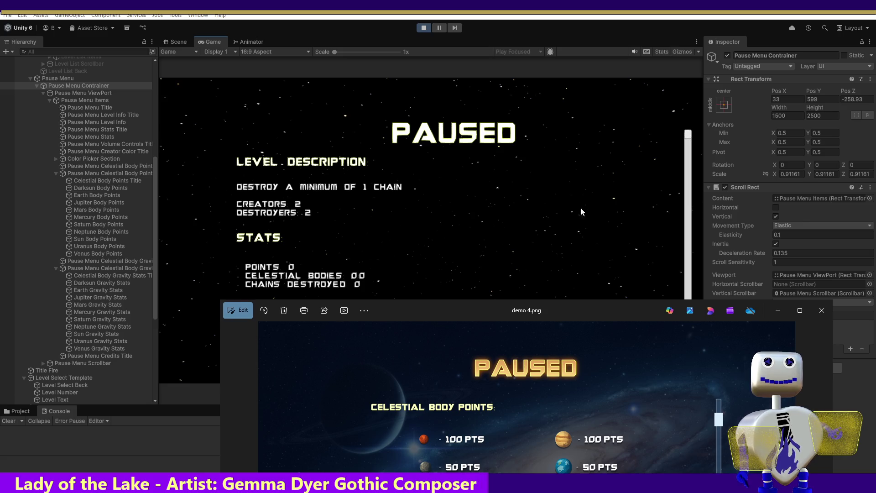
click(690, 138)
mouse_move(690, 139)
mouse_down()
mouse_move(723, 415)
mouse_move(730, 106)
mouse_up()
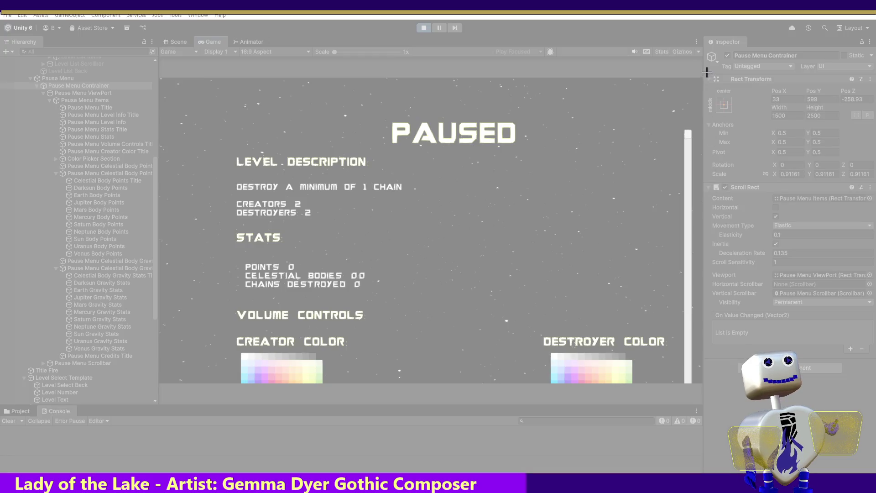
- Snip the Inspector's Rect Transform values and exit Play mode
mouse_move(706, 72)
mouse_down()
mouse_move(867, 171)
mouse_move(873, 192)
mouse_up()
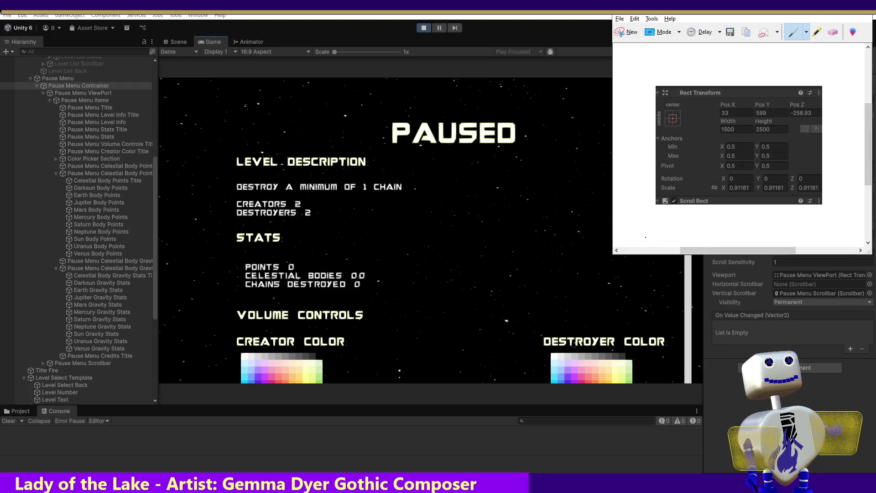
key(super+Down)
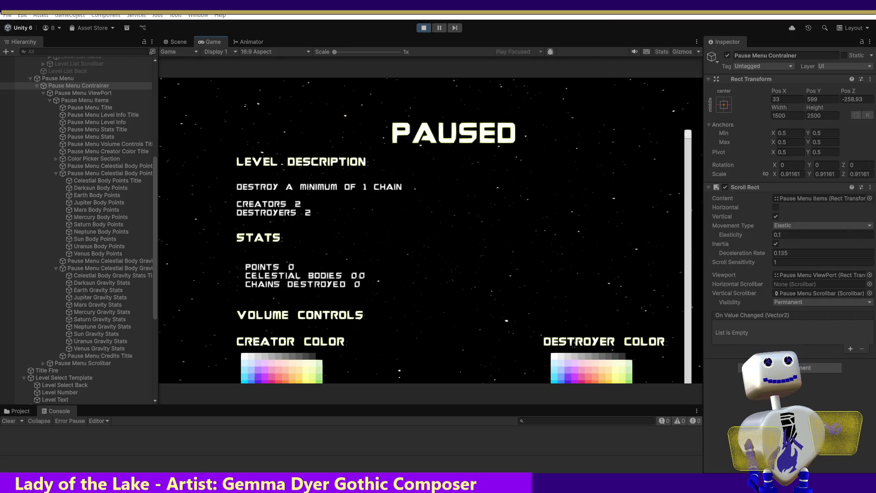
click(424, 28)
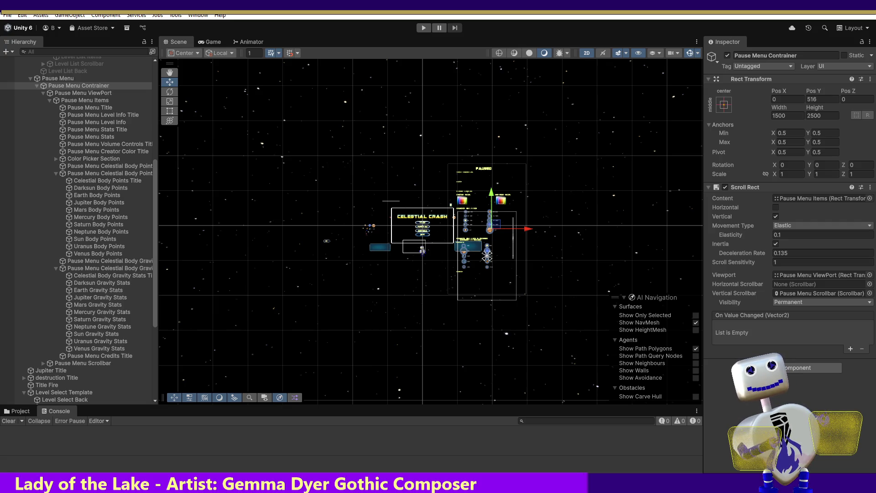
- Reapply scale 0.91161 on X and Y and Pos X 33 to the Pause Menu Container
click(783, 173)
key(BackSpace)
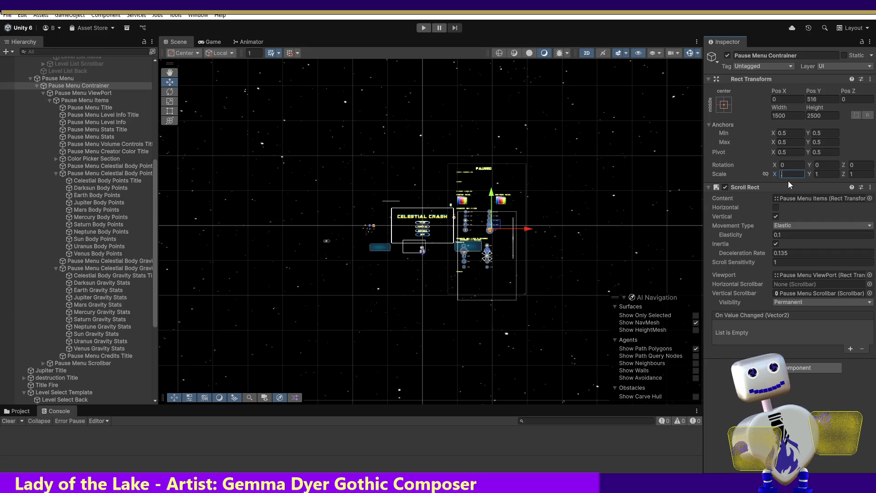
text(.911)
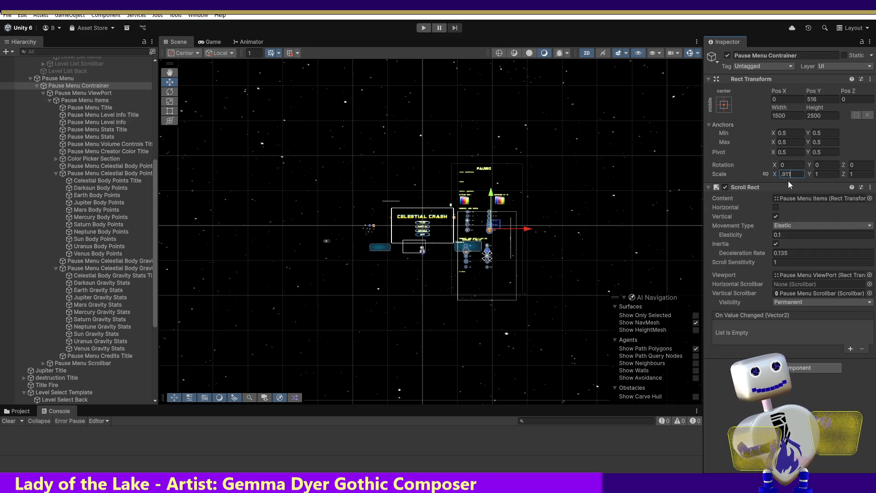
text(61)
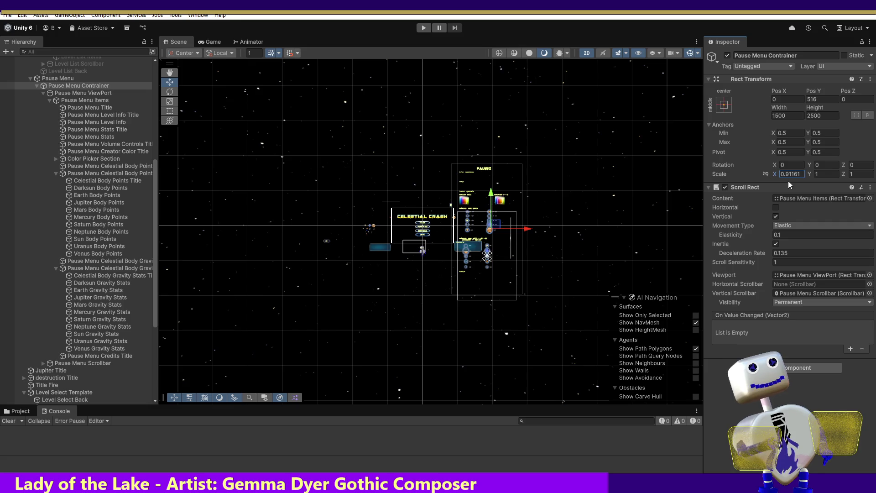
click(790, 175)
key(ctrl+c)
click(838, 175)
key(ctrl+v)
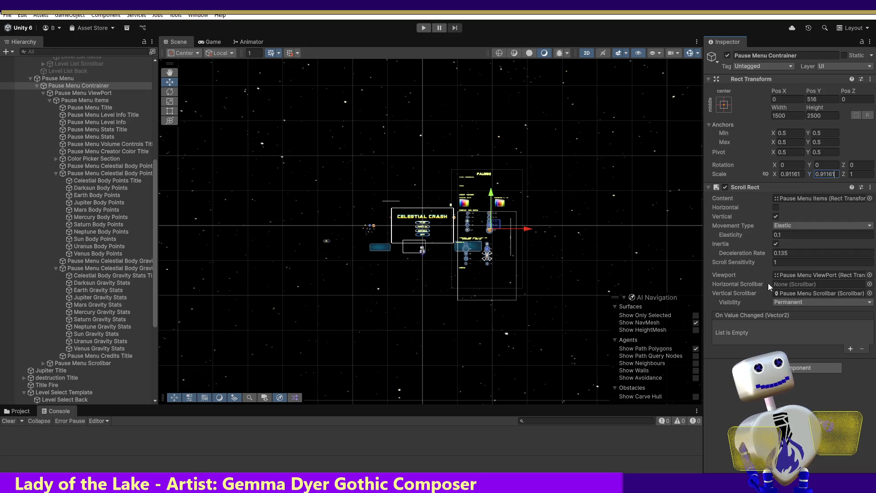
click(778, 99)
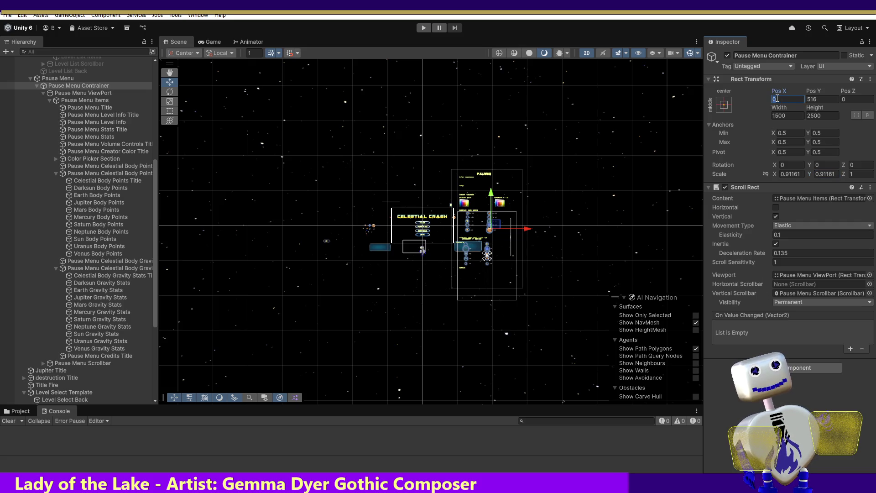
text(33)
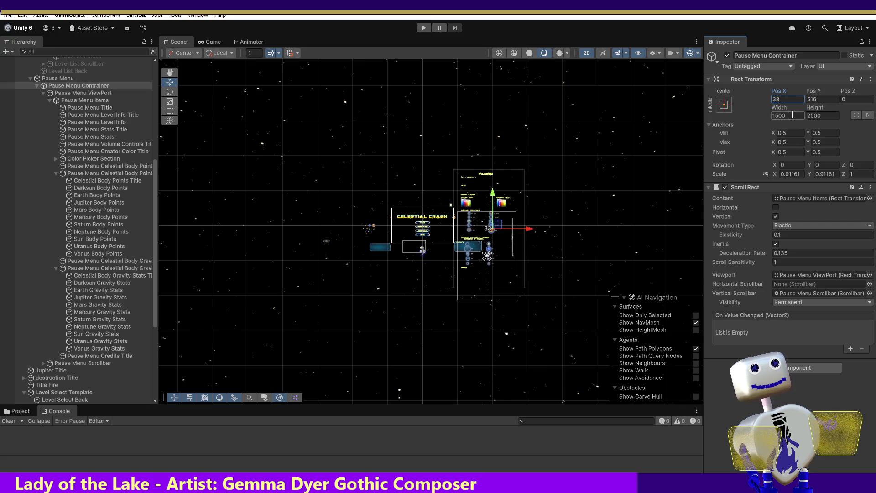
click(791, 116)
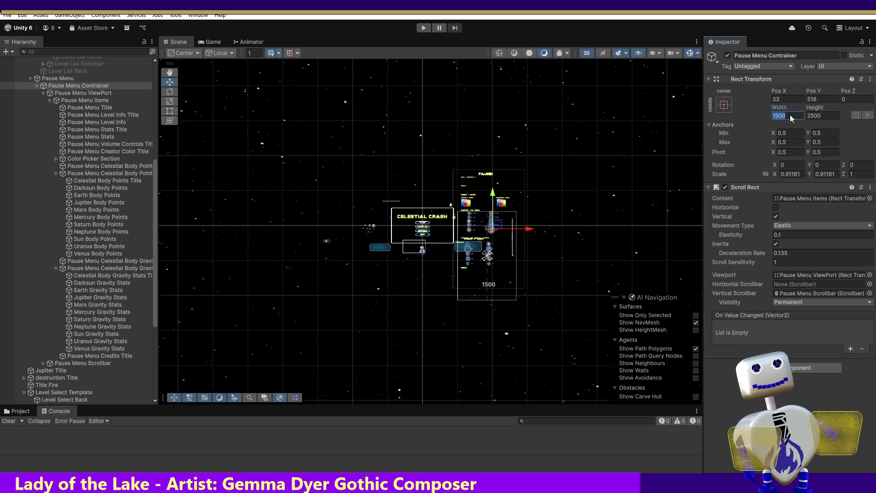
- Test the menu by entering the Skill Challenge level in Play mode, then stop
click(423, 29)
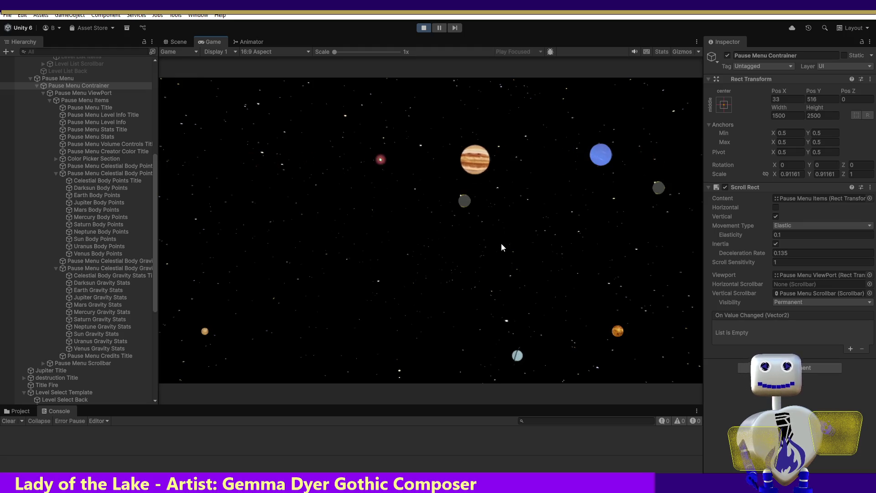
click(472, 217)
click(472, 220)
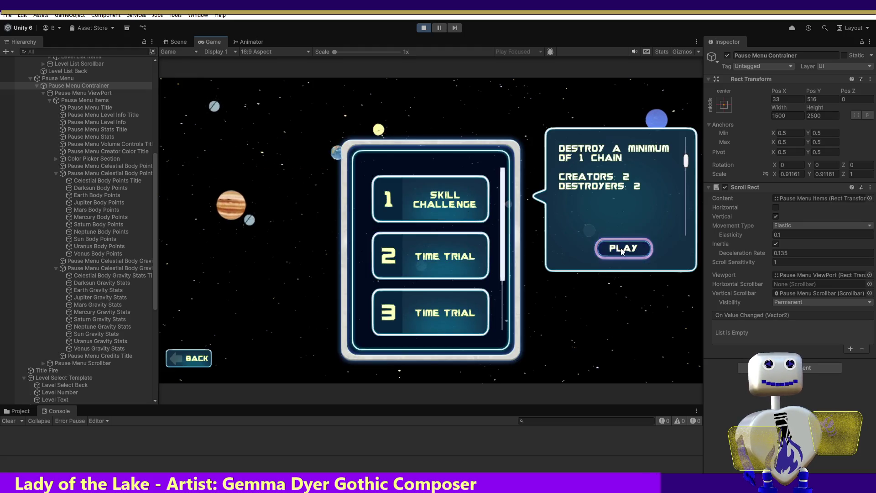
click(620, 247)
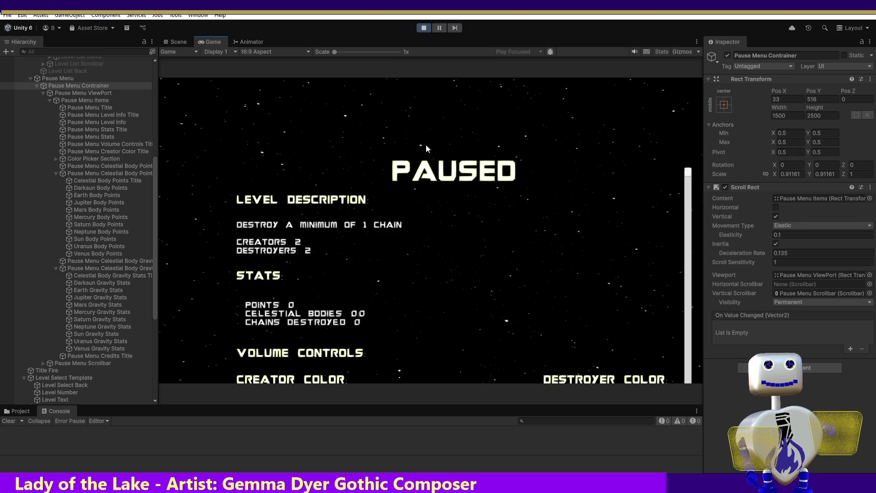
click(423, 28)
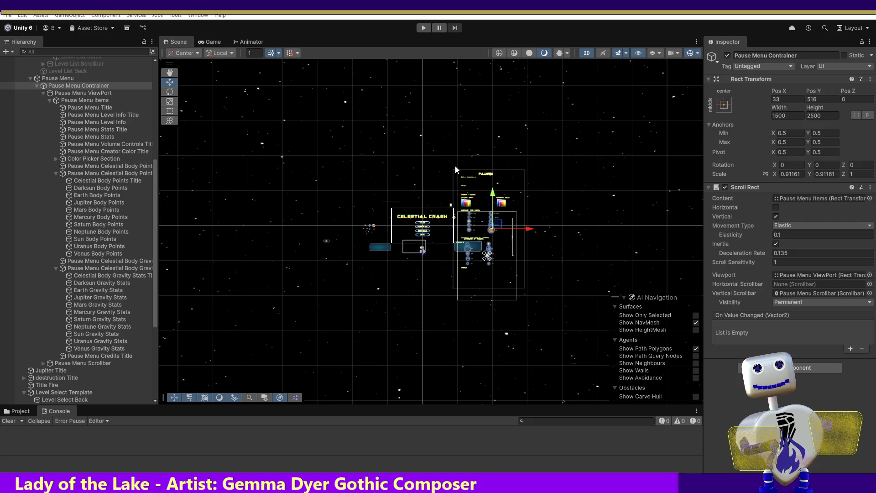
- In MainController.cs, find all references to mainMenuDefaultPos and jump to the offscreen position calculation
key(alt+Tab)
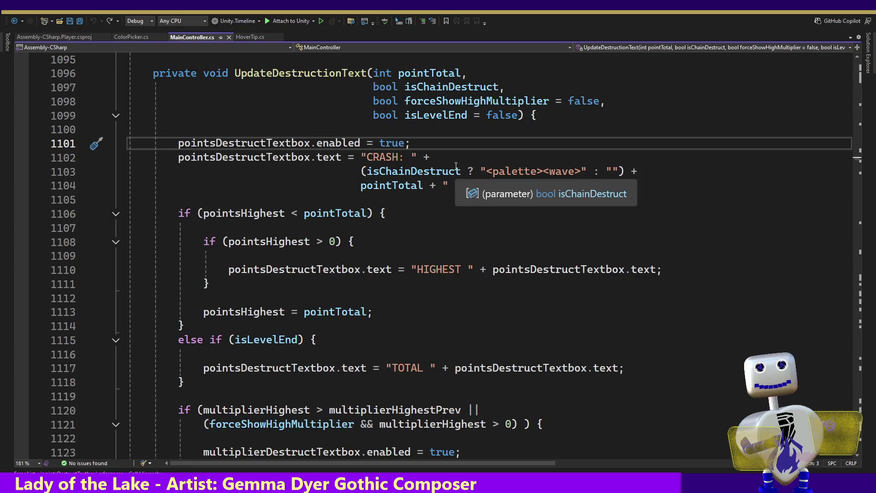
drag(857, 161, 859, 67)
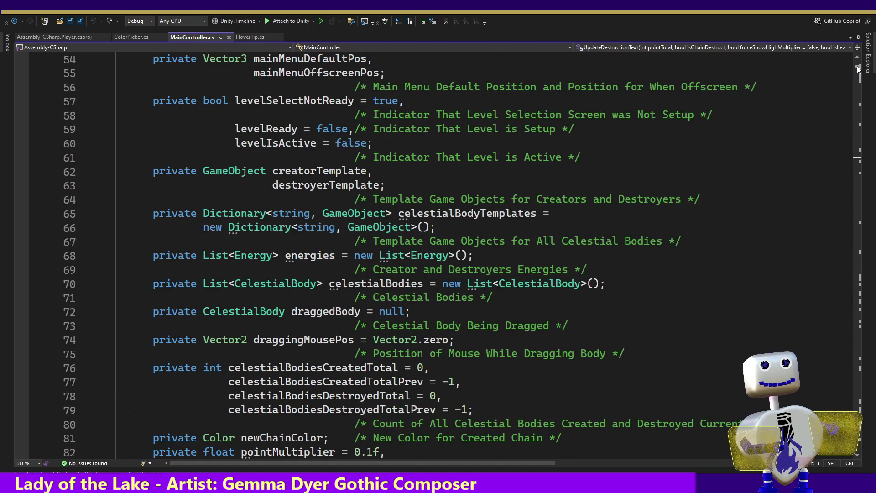
drag(858, 68, 858, 67)
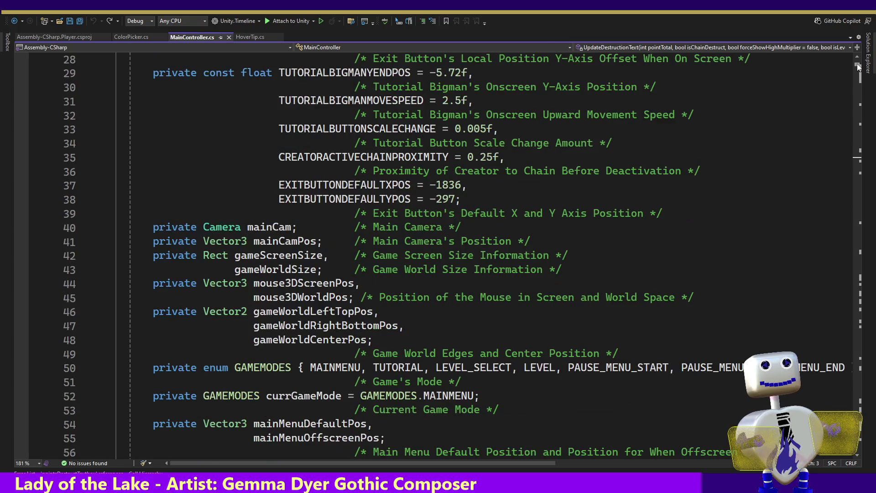
scroll(551, 256, up, 2)
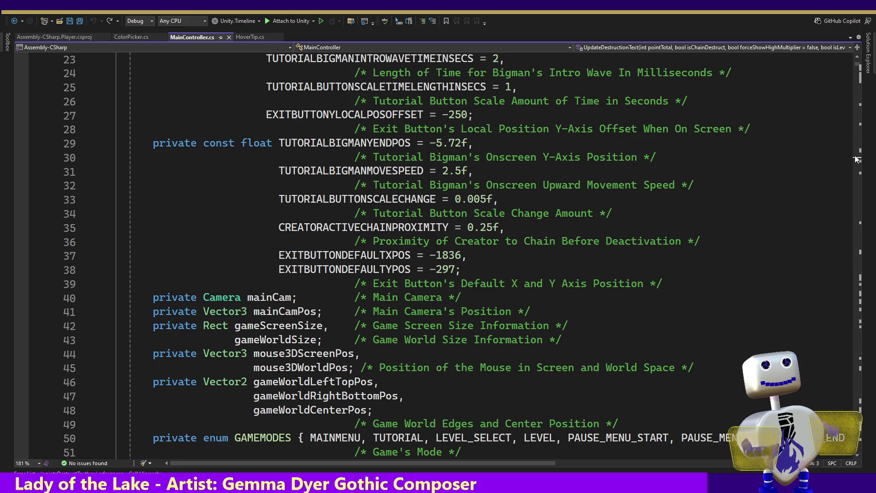
drag(858, 68, 858, 71)
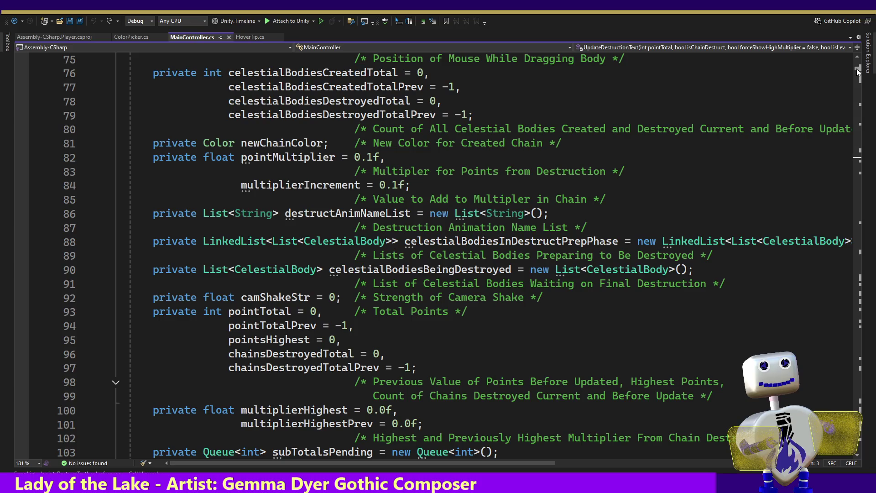
drag(858, 72, 858, 68)
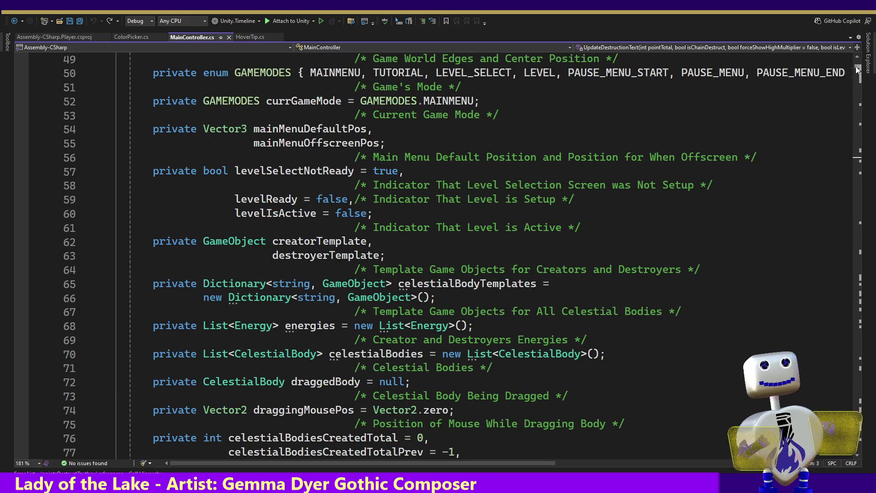
double_click(311, 129)
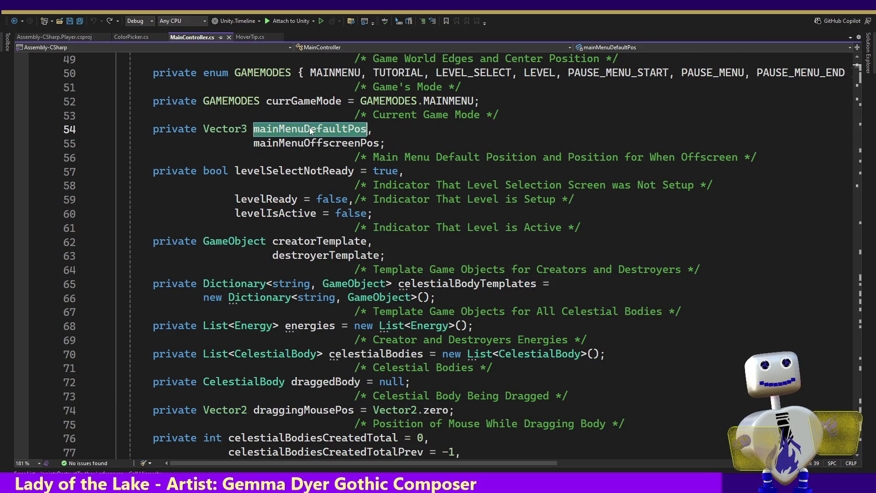
right_click(310, 130)
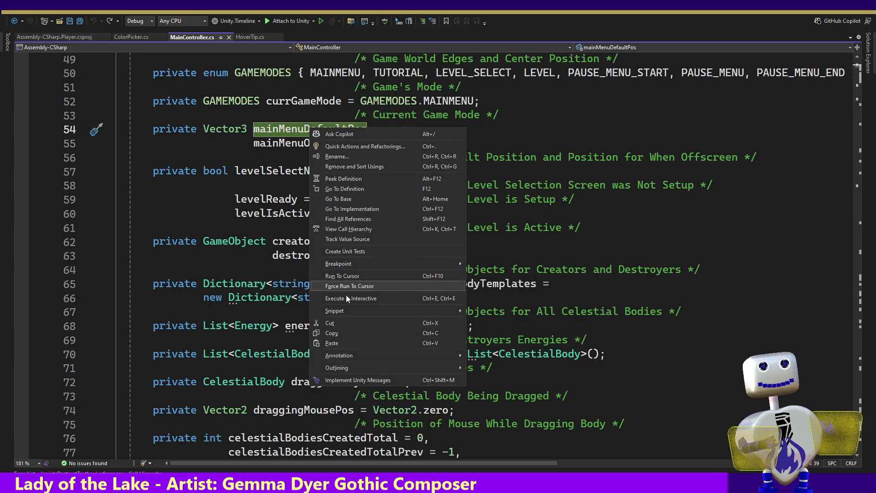
click(362, 218)
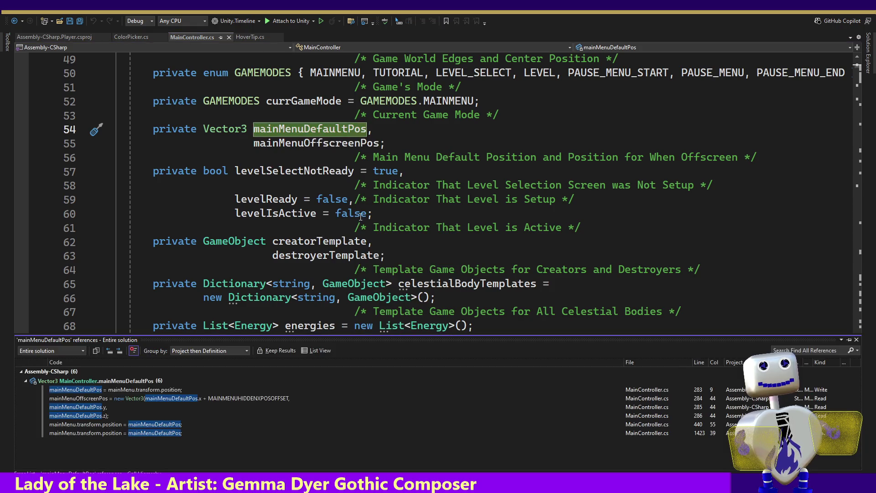
double_click(154, 398)
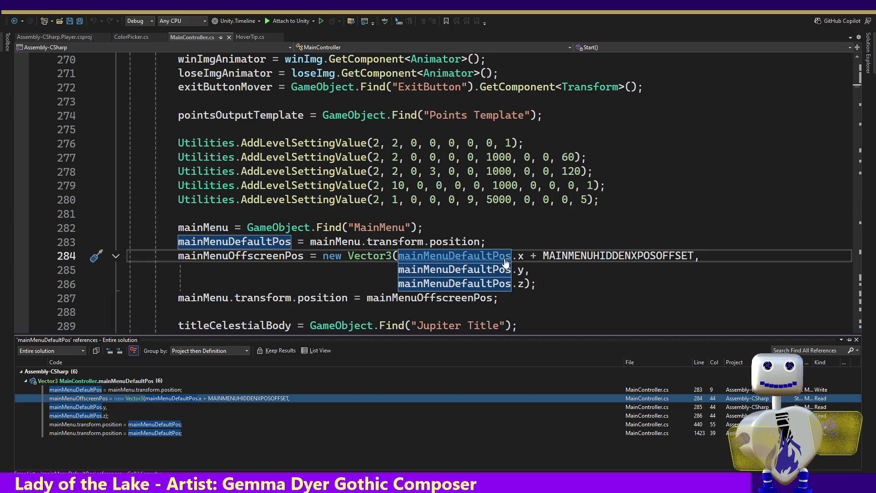
- Go to MAINMENUHIDDENXPOSOFFSET, list its references, and open its use on line 284
ctrl+click(580, 256)
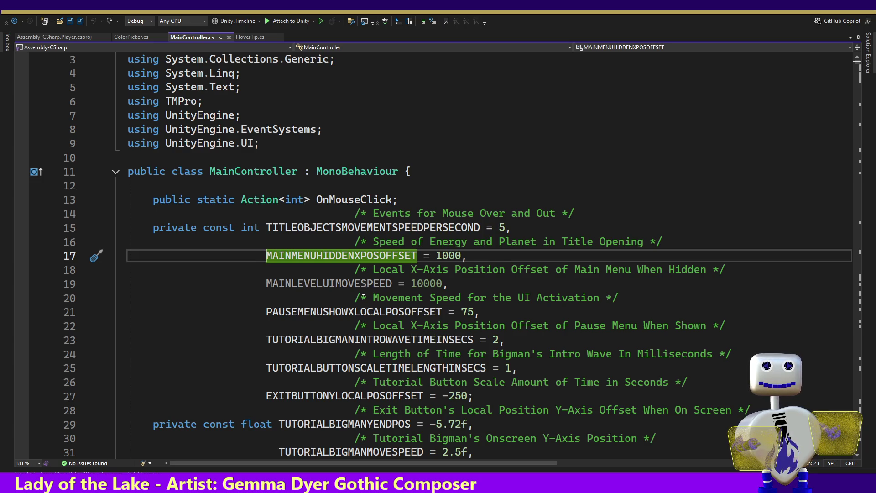
mouse_move(363, 289)
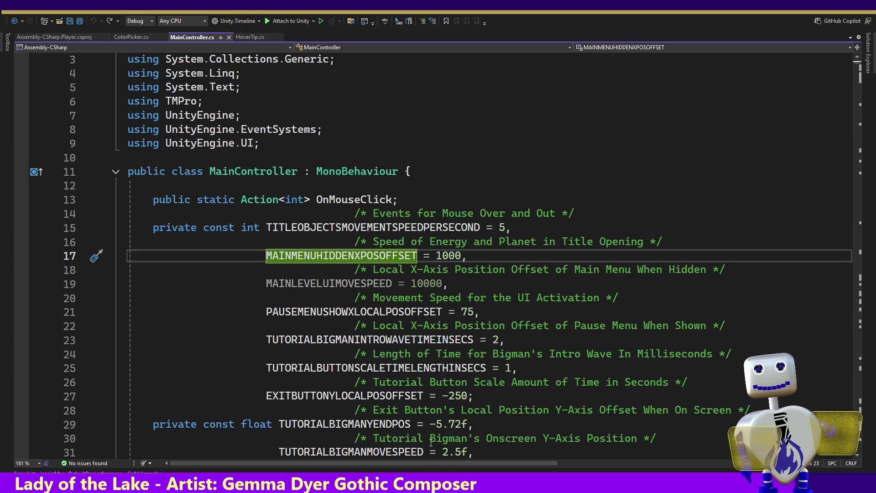
right_click(333, 256)
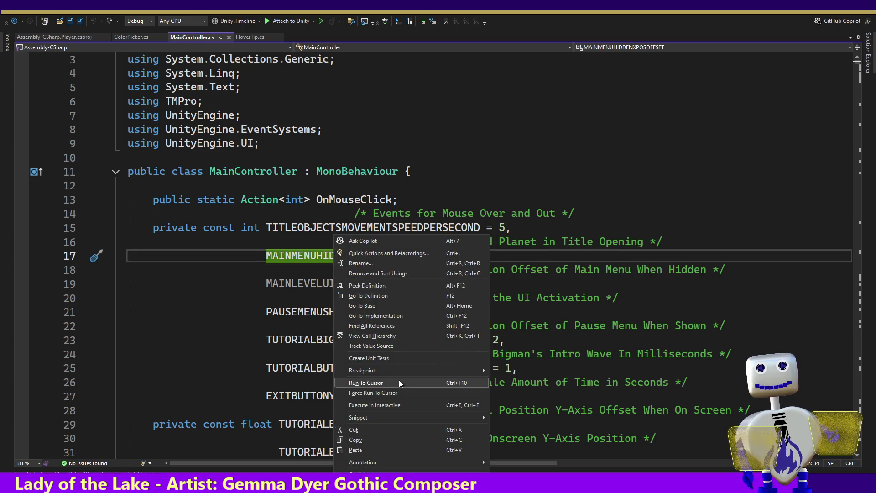
click(386, 326)
double_click(177, 389)
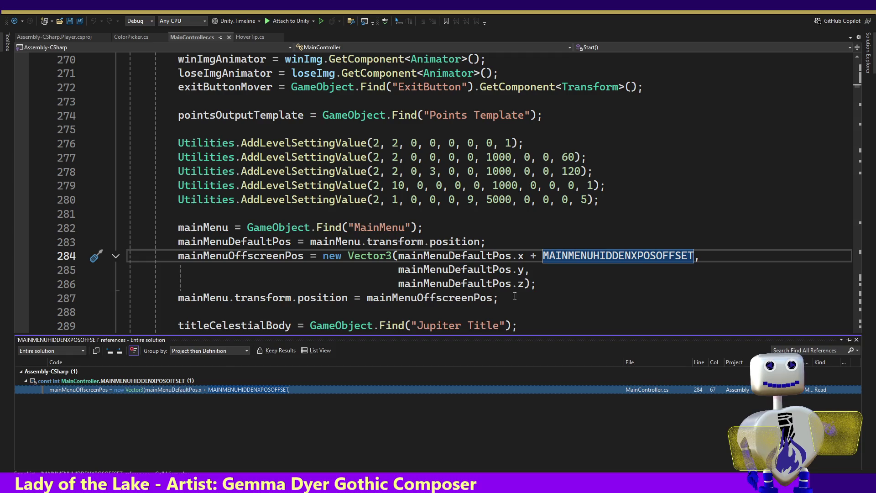
mouse_move(308, 155)
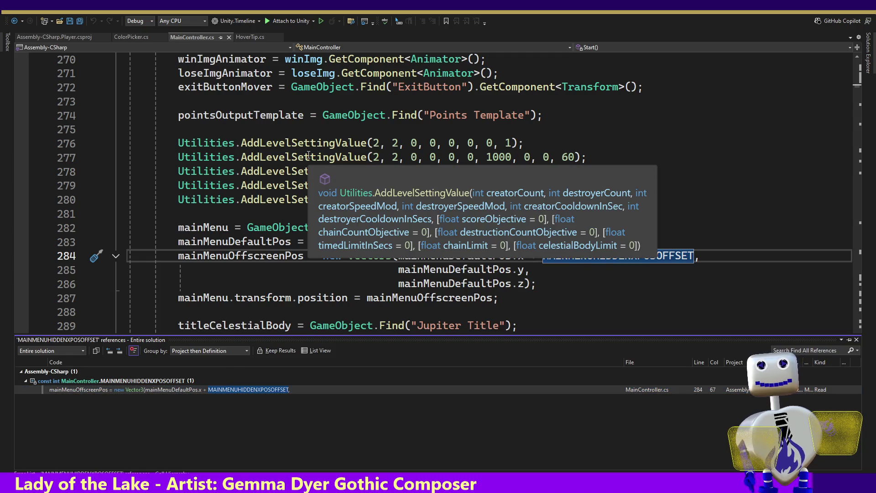
key(alt+Tab)
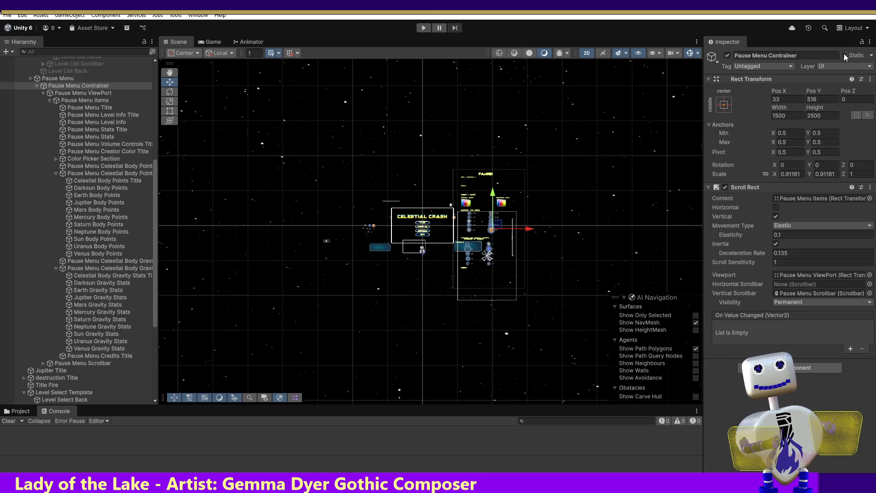
- Set the Pause Menu Contrainer's Pos Y to 599 and enter Play mode
click(821, 99)
text(599)
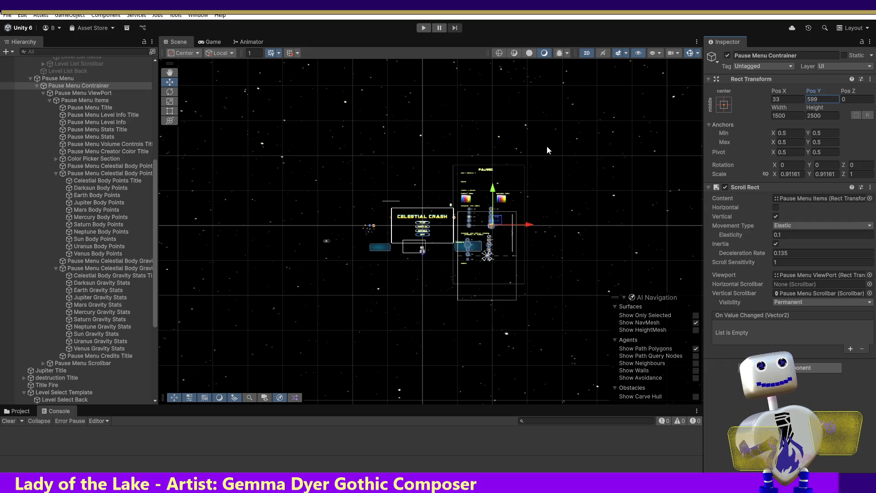
click(426, 26)
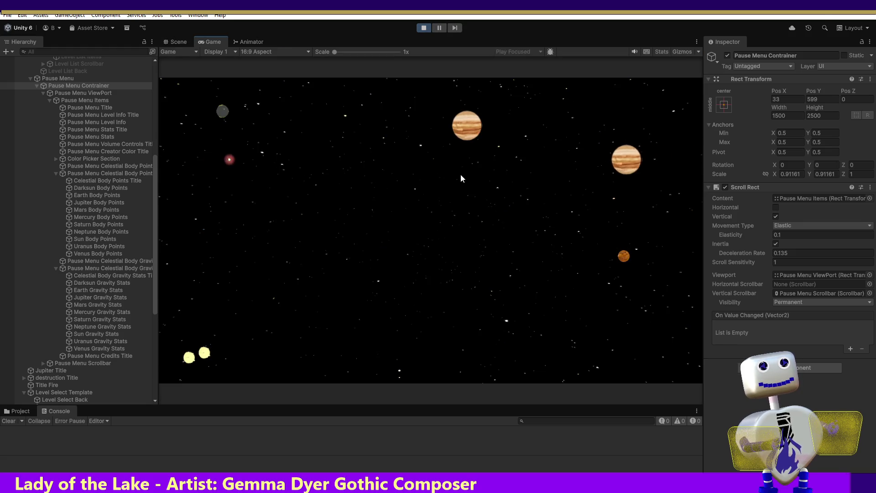
- Start Skill Challenge, toggle the repositioned pause menu with Escape several times, then stop Play mode
click(448, 207)
click(448, 209)
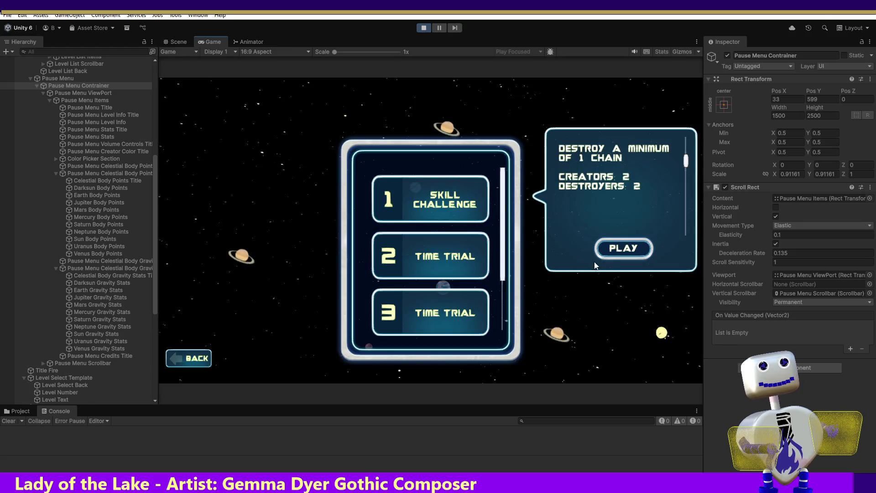
click(609, 255)
key(Escape)
key(Escape)
key(Escape)
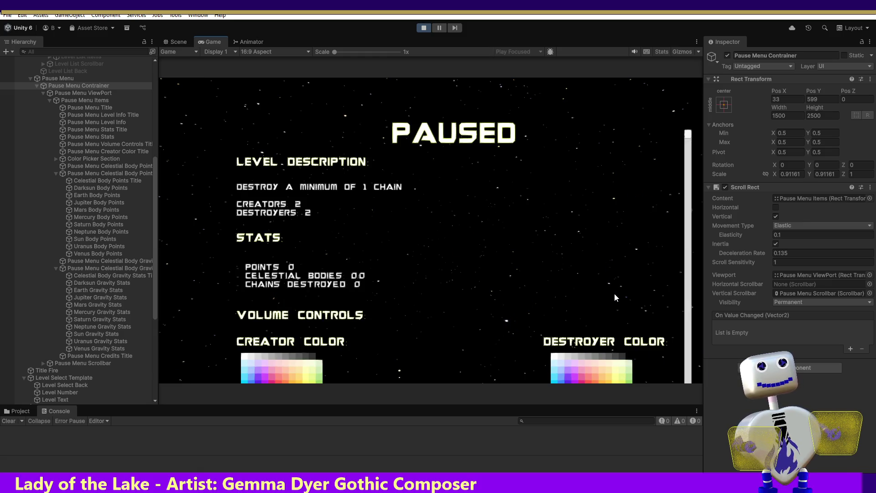
key(Escape)
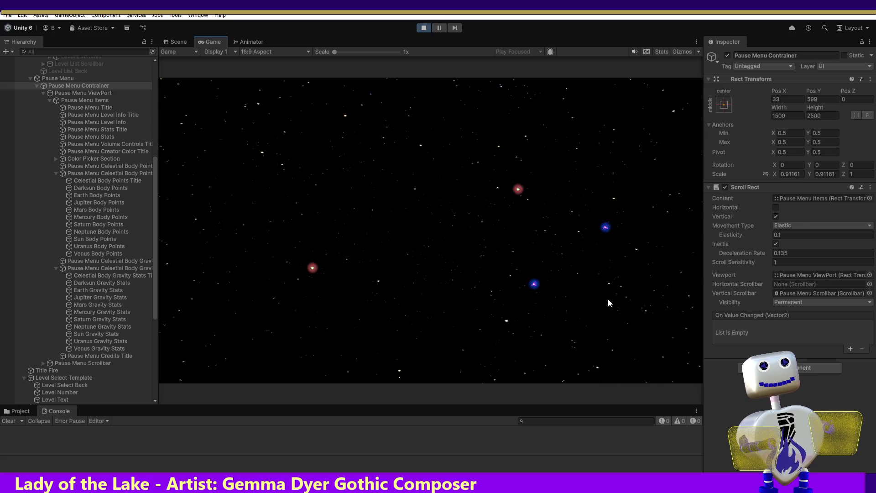
key(Escape)
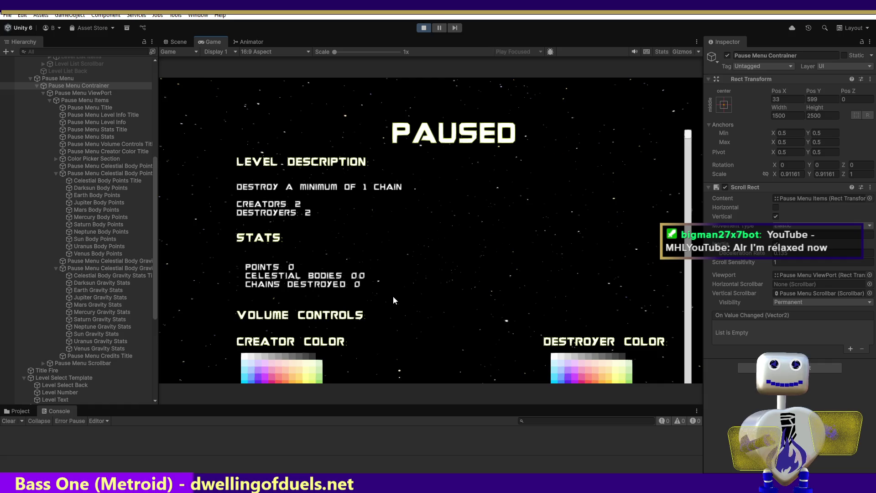
key(Escape)
click(426, 28)
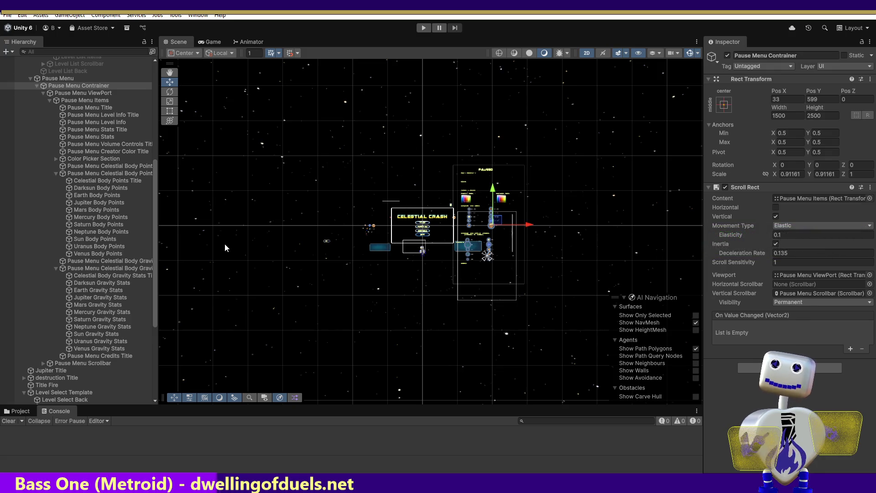
- Expand MainMenu in the Hierarchy and fold up Pause Menu Contrainer and the Pause Menu group
drag(155, 188, 155, 85)
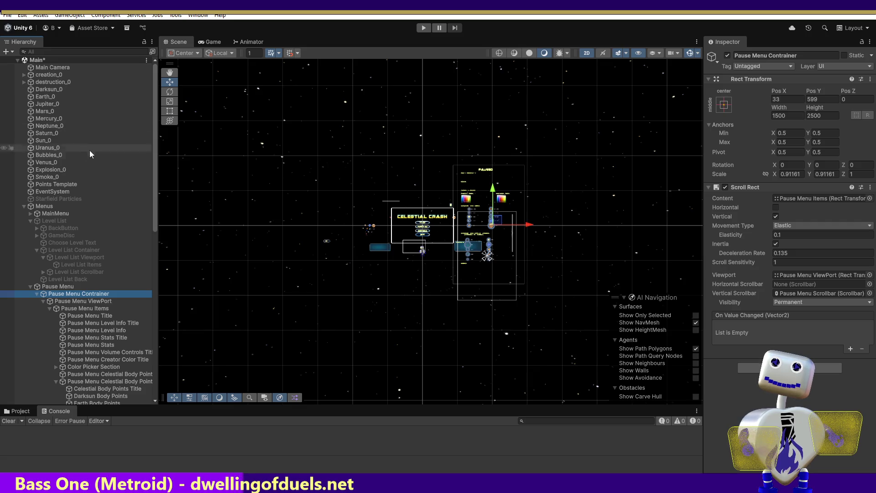
click(31, 215)
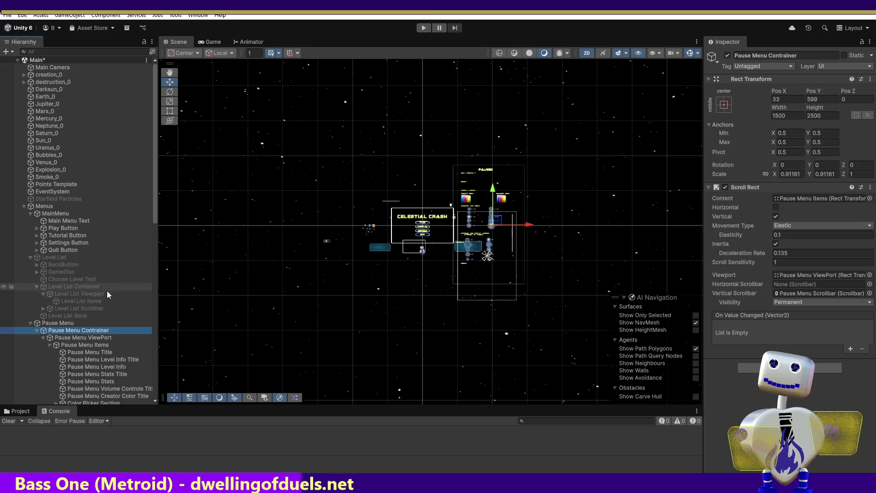
mouse_move(155, 154)
mouse_down()
mouse_move(161, 318)
mouse_move(157, 253)
mouse_up()
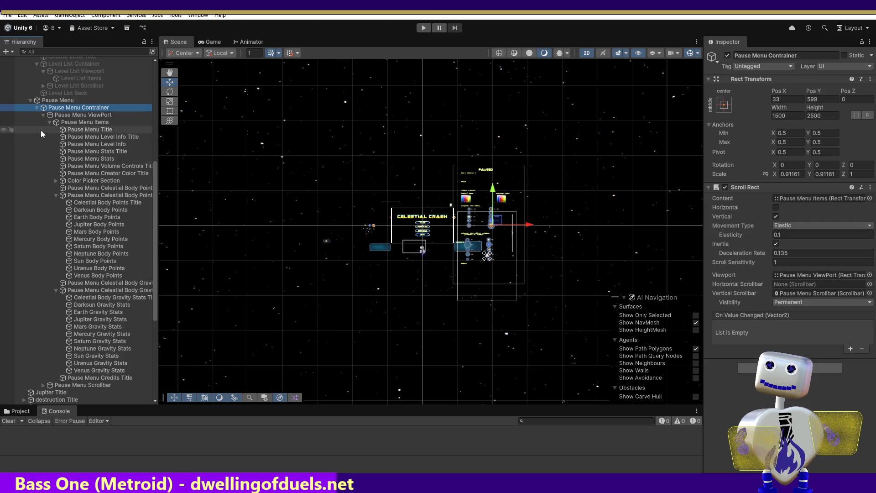
click(38, 108)
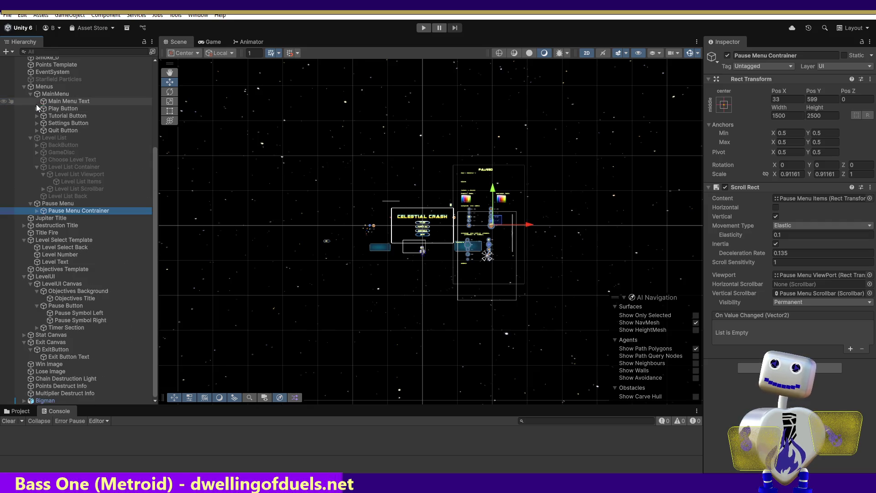
click(31, 204)
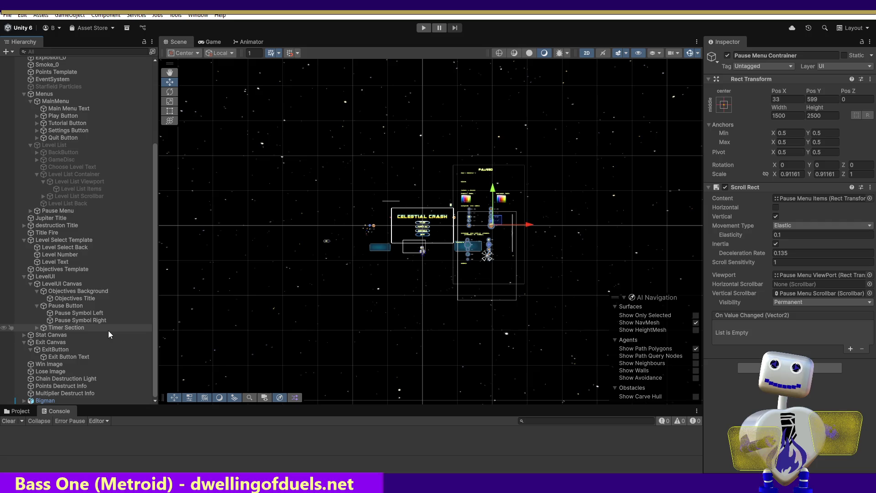
click(31, 210)
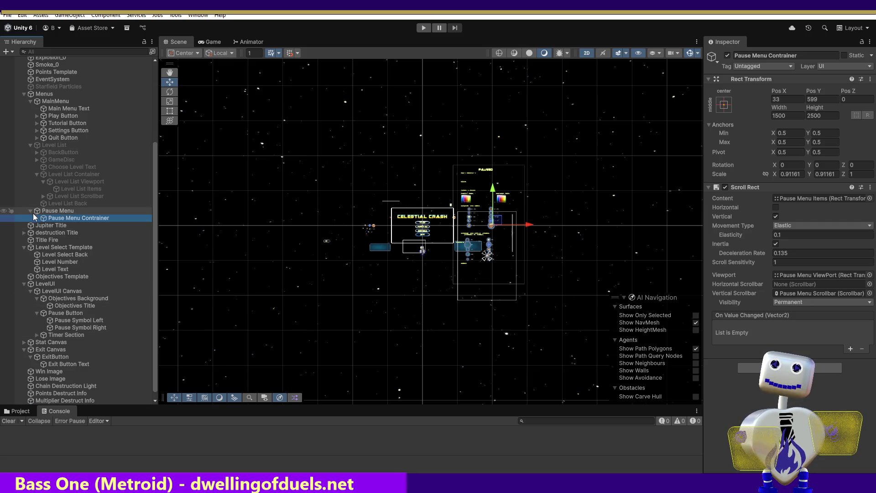
click(35, 218)
click(35, 218)
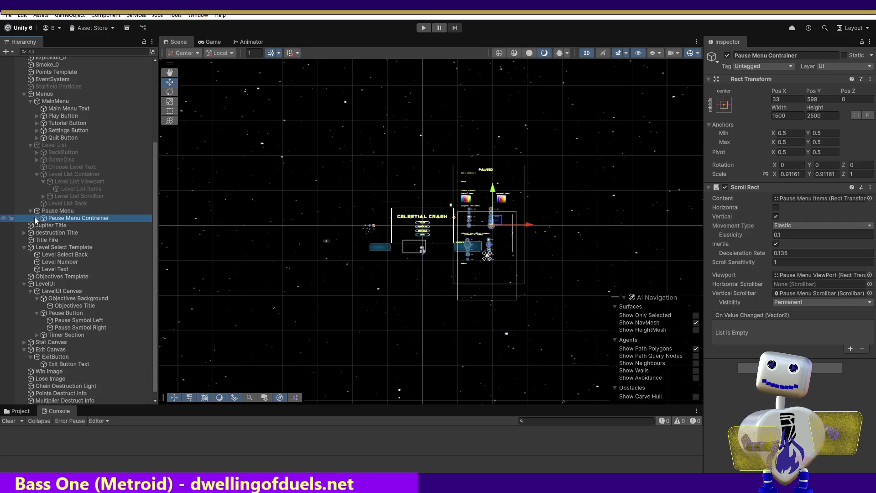
click(32, 211)
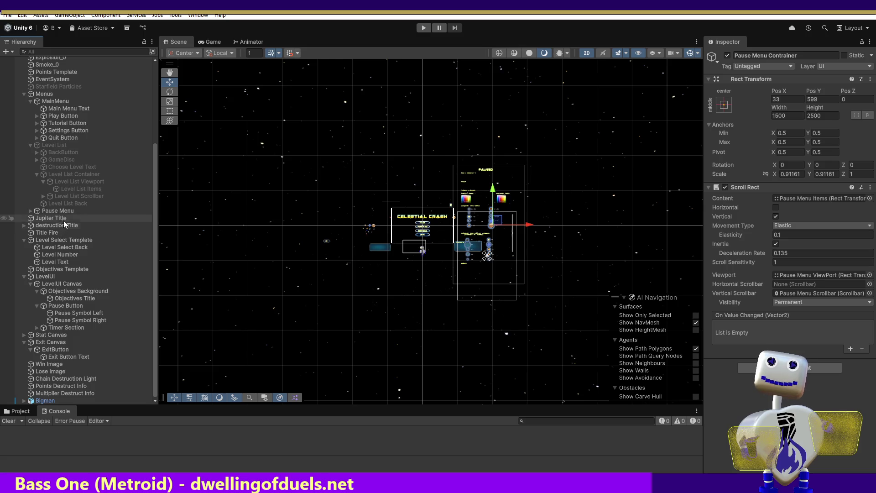
- Select Level List Back to show its popup base_0 sprite and transform (X 200.4985, Y -62, scale 67.5)
click(64, 203)
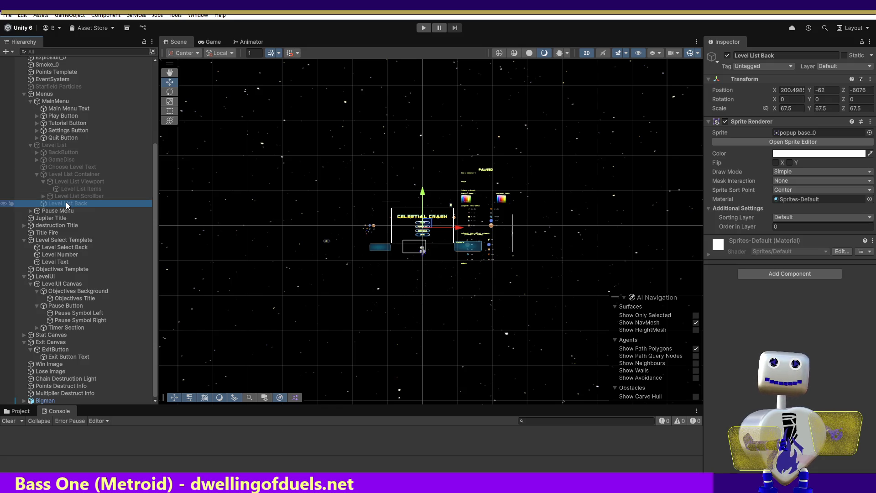
right_click(66, 202)
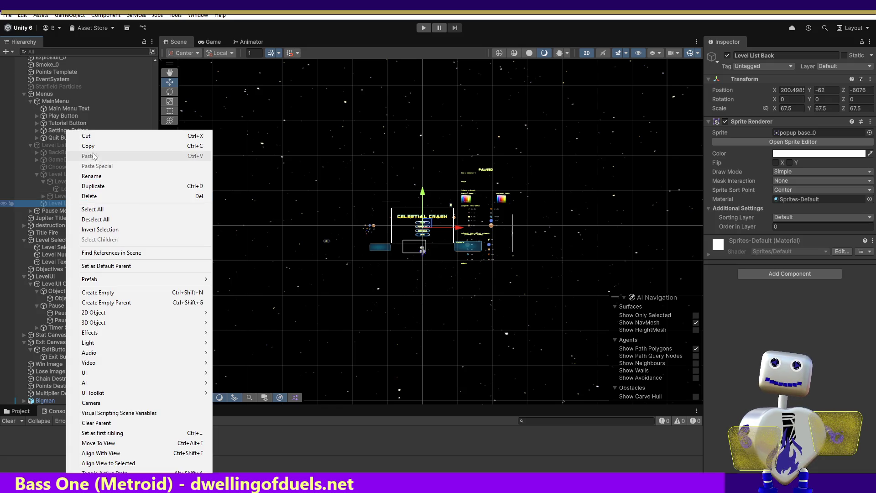
click(92, 150)
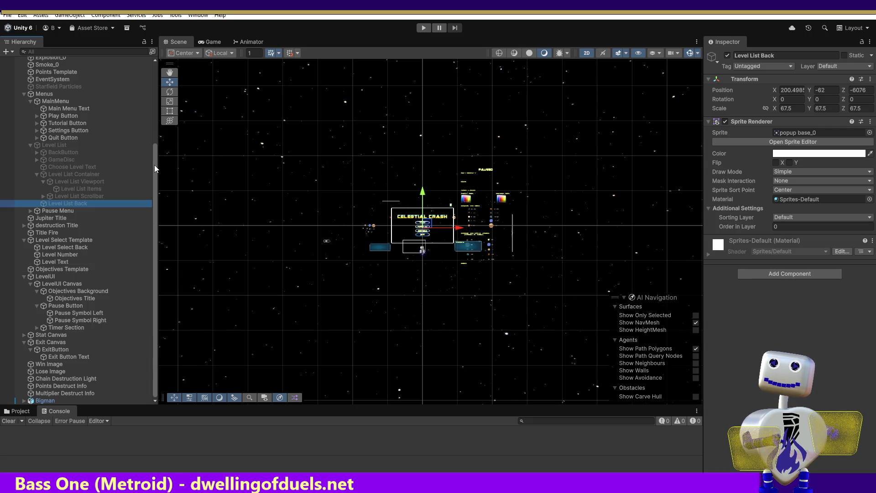
drag(154, 171, 154, 155)
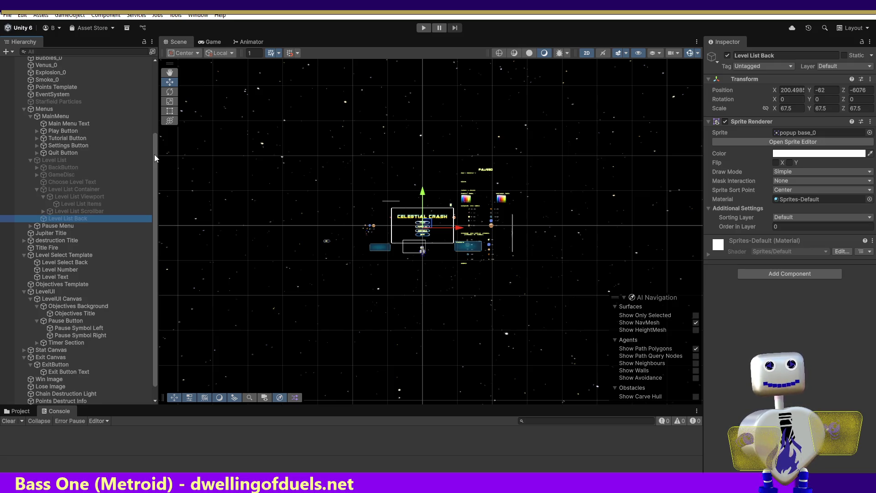
drag(154, 154, 152, 163)
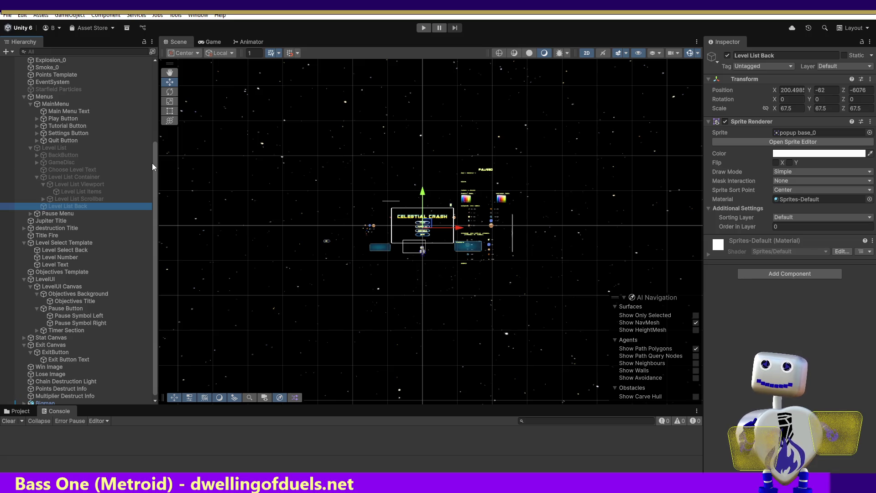
drag(152, 163, 151, 168)
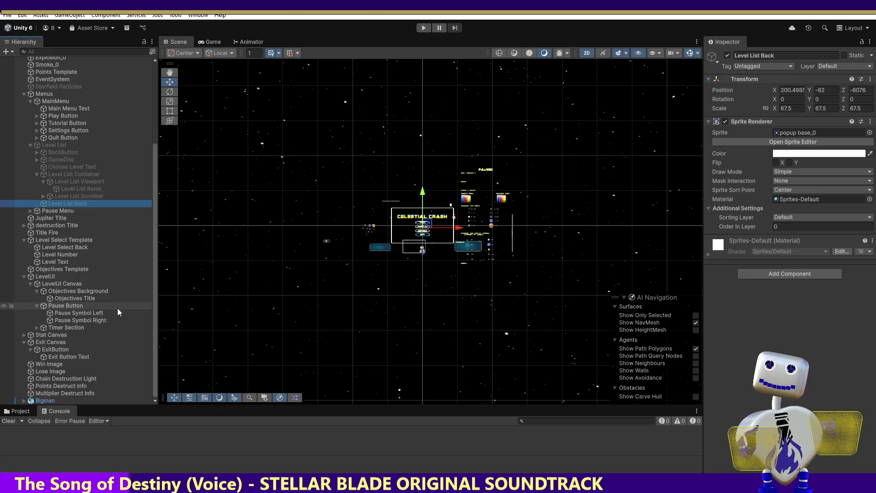
- Paste a copy of the Level List Back sprite under Pause Menu
click(33, 212)
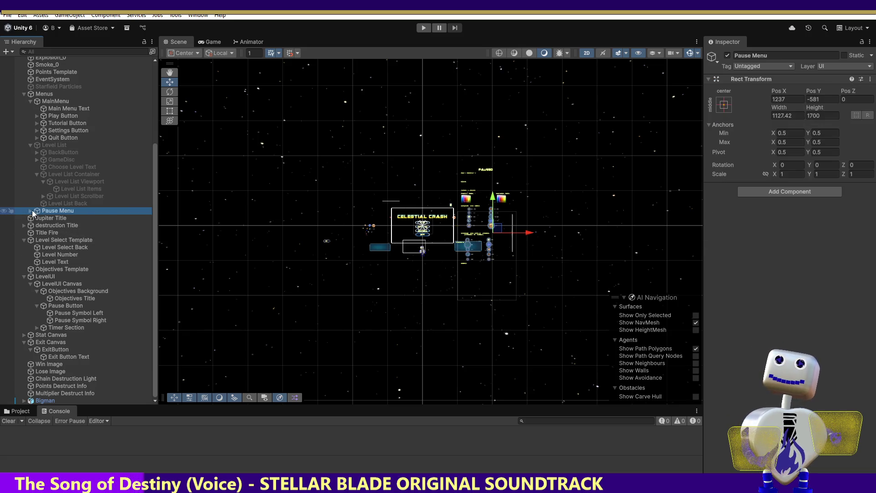
click(31, 211)
click(38, 219)
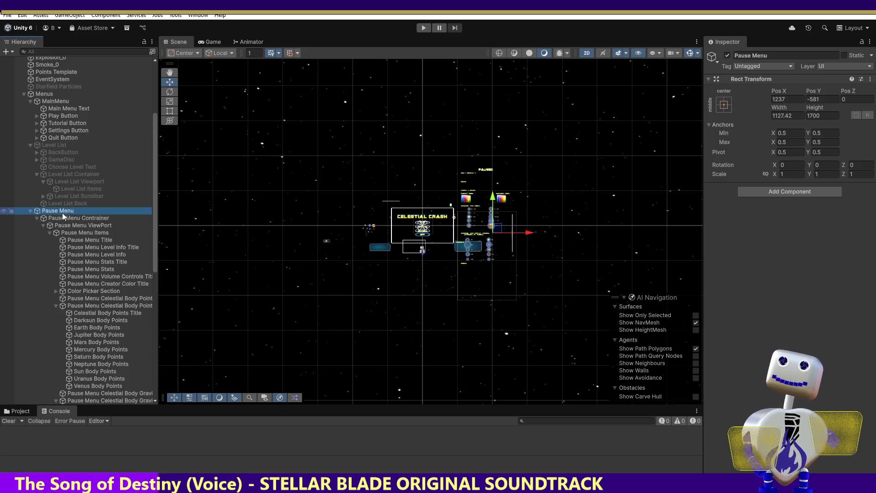
right_click(67, 212)
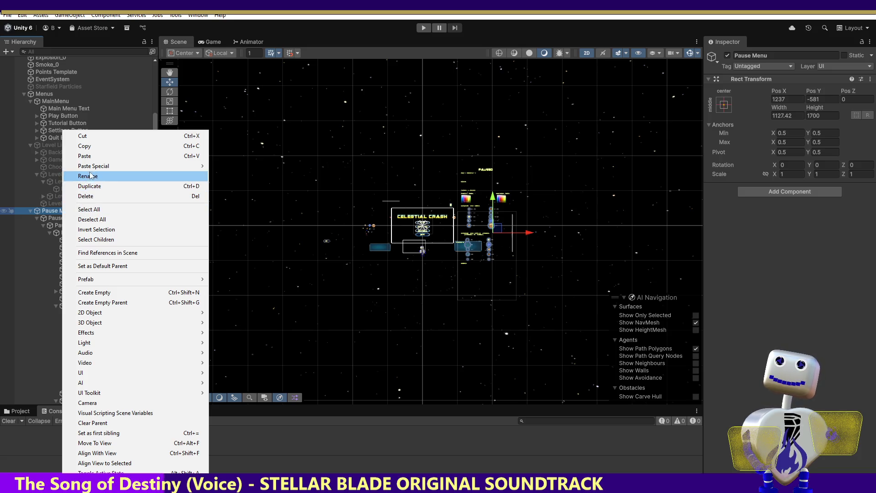
click(92, 156)
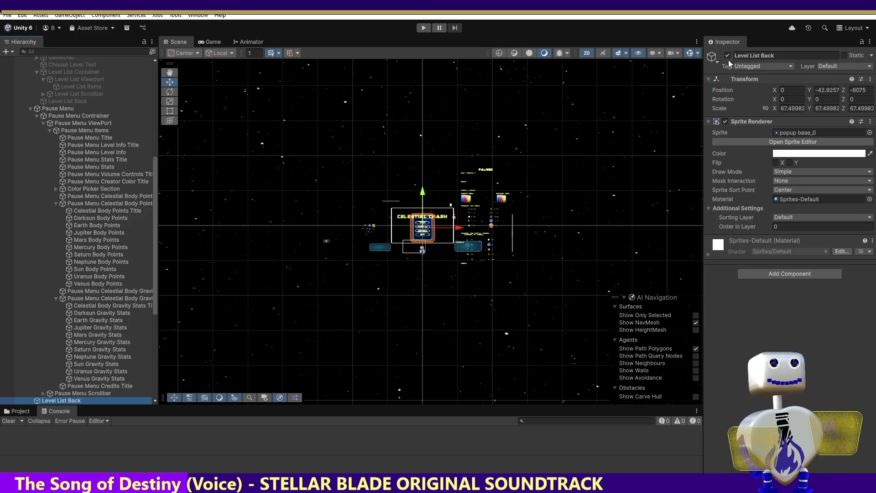
- Rename the pasted copy to Pause Button Back
click(759, 55)
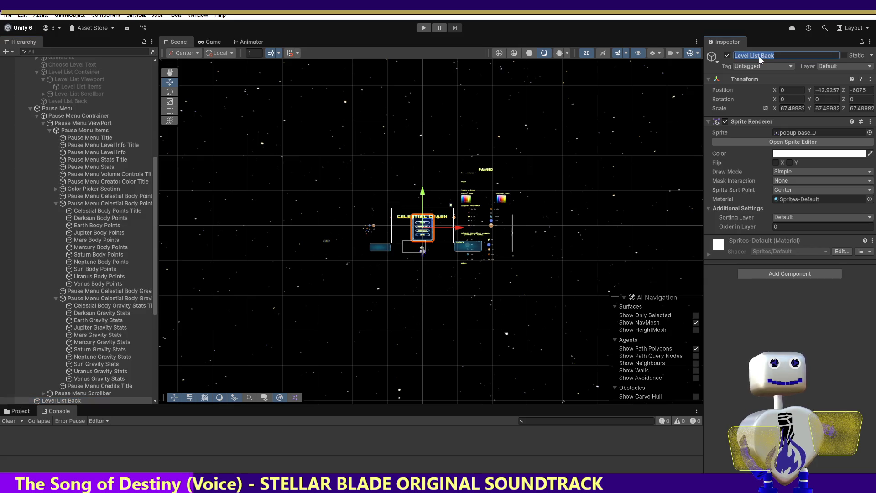
drag(759, 56, 711, 58)
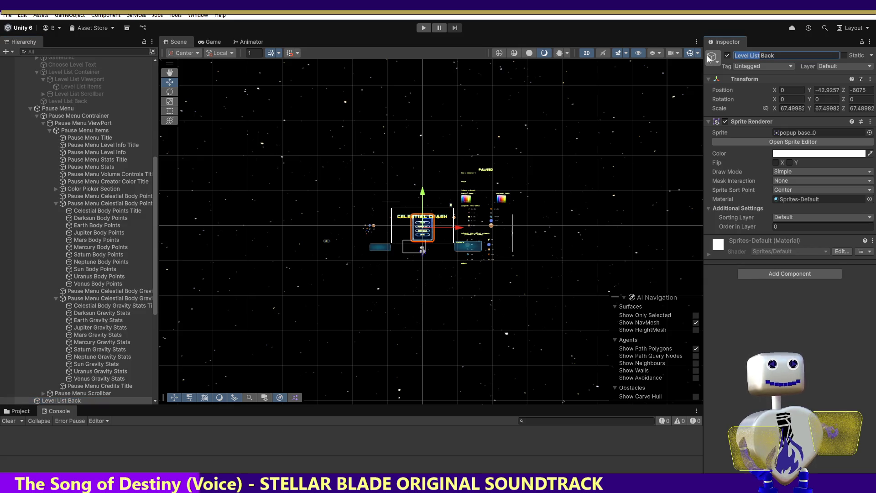
text(Pause B)
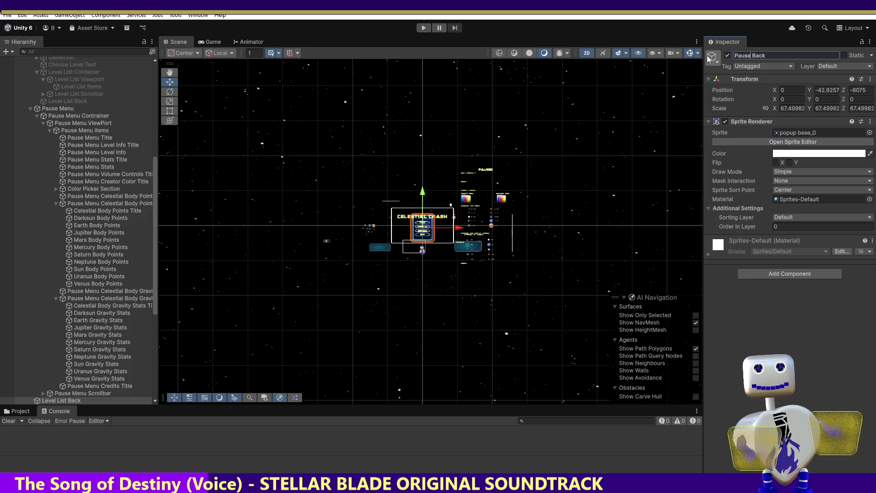
text(utton B)
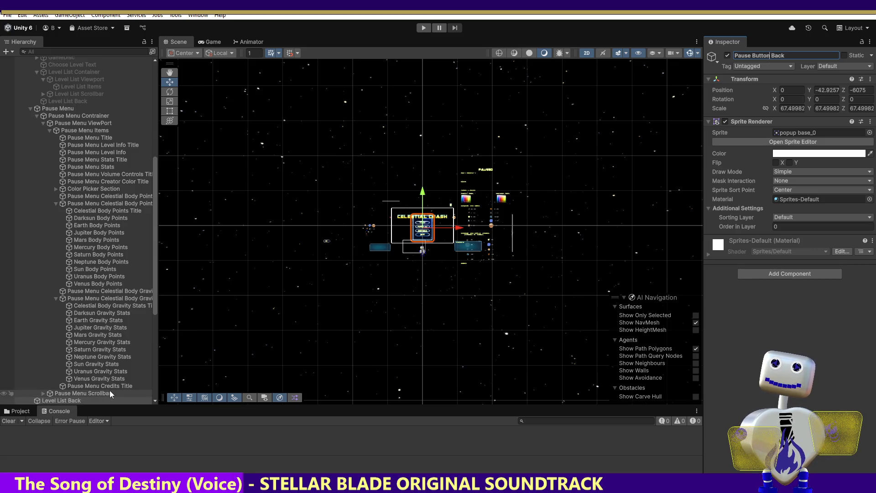
drag(153, 219, 152, 232)
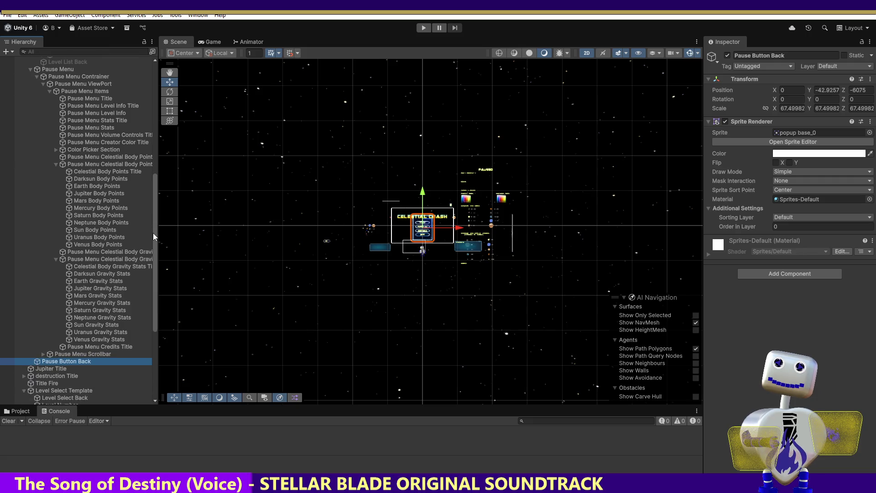
- Frame Pause Button Back in the Scene and set its scale to 1, 1, 1
click(36, 76)
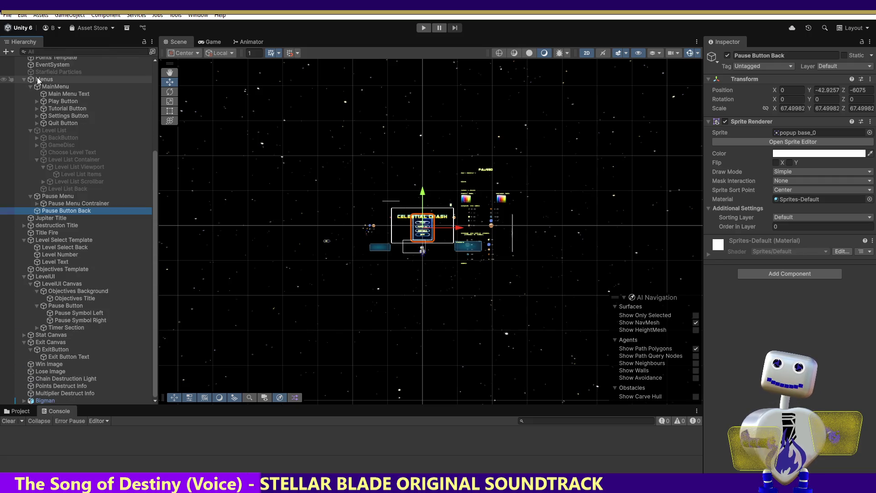
double_click(45, 210)
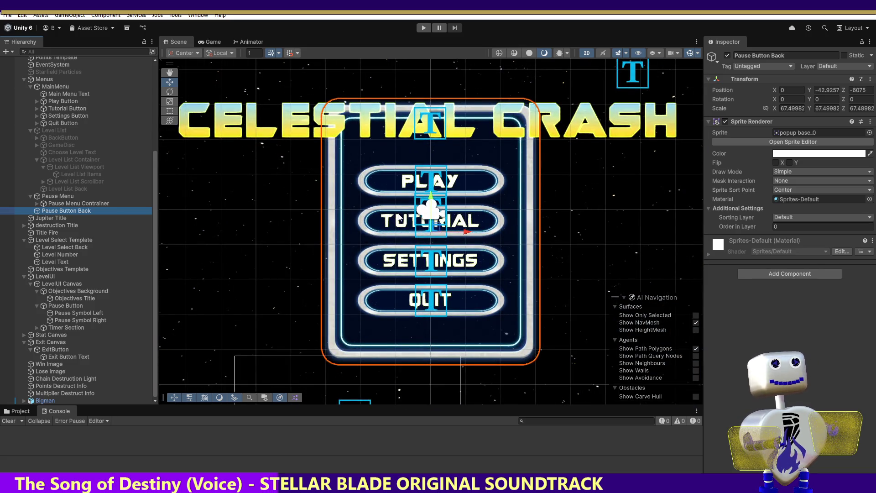
click(792, 107)
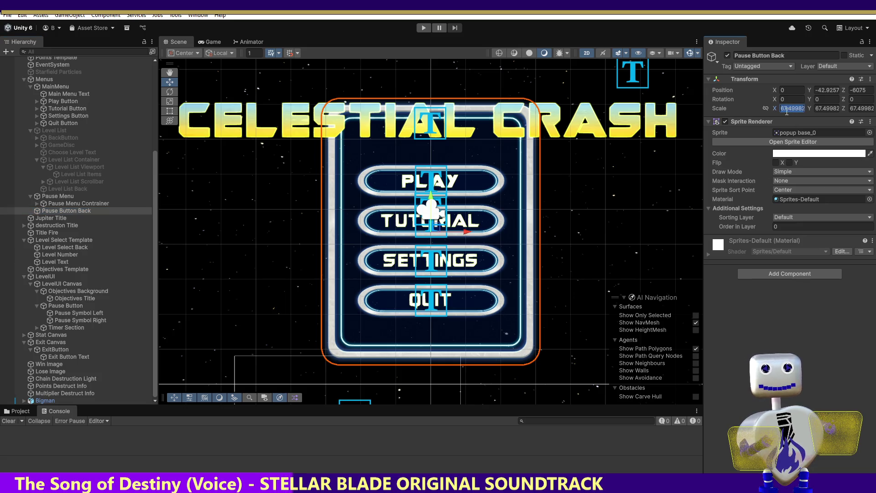
text(1)
click(827, 108)
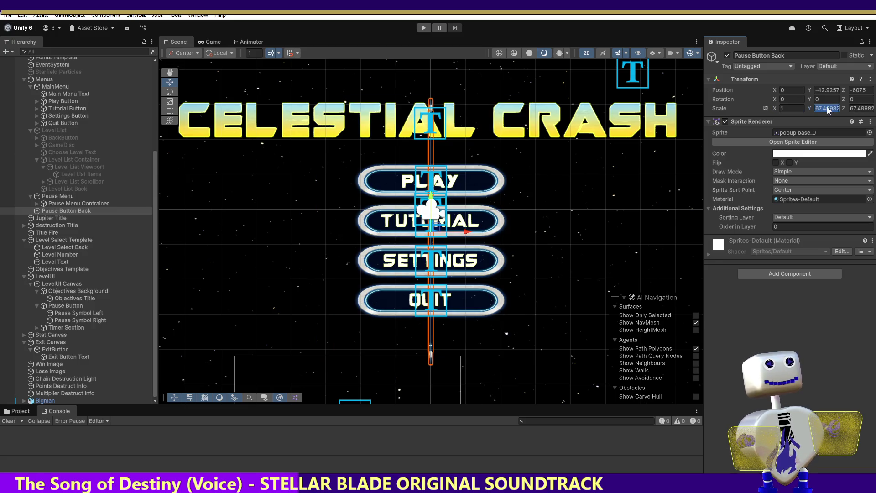
text(1)
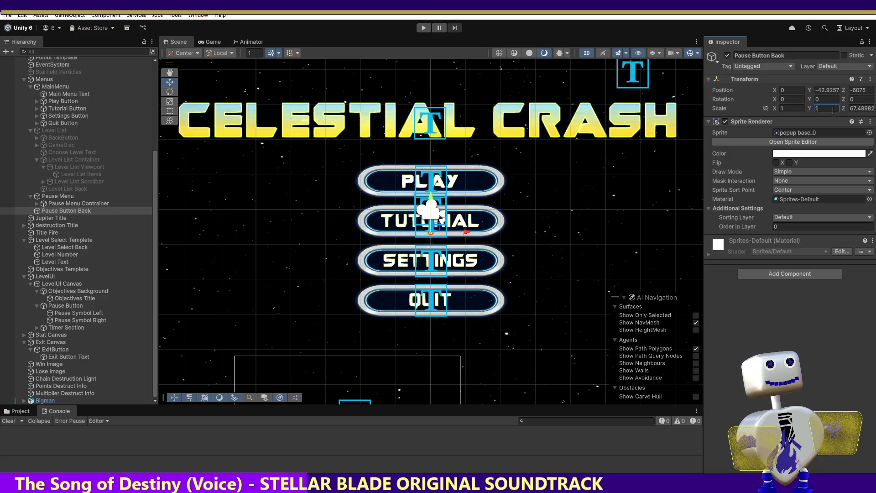
click(858, 109)
text(1)
- Try scale 500 then 100, then undo all changes back to before the paste
click(794, 108)
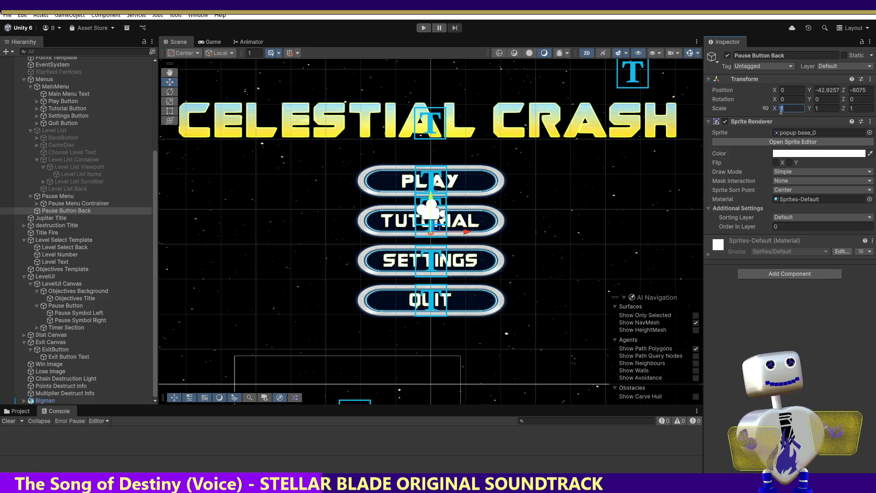
text(500)
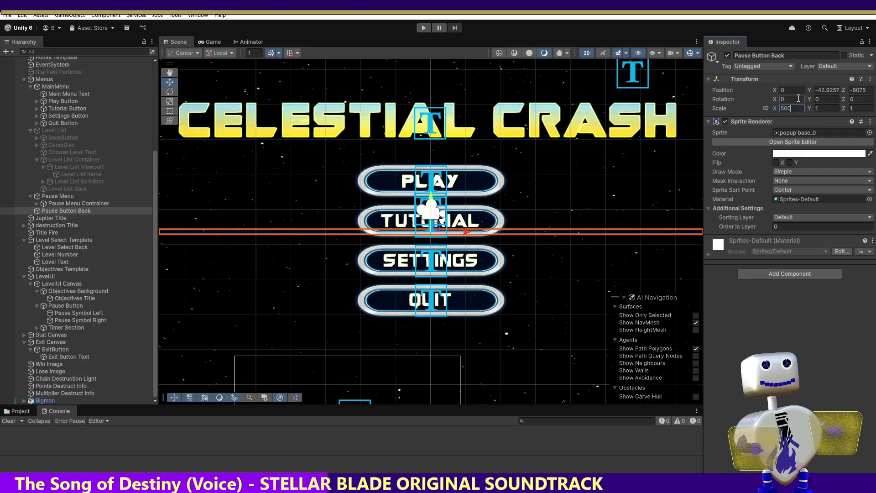
key(BackSpace)
key(BackSpace)
key(BackSpace)
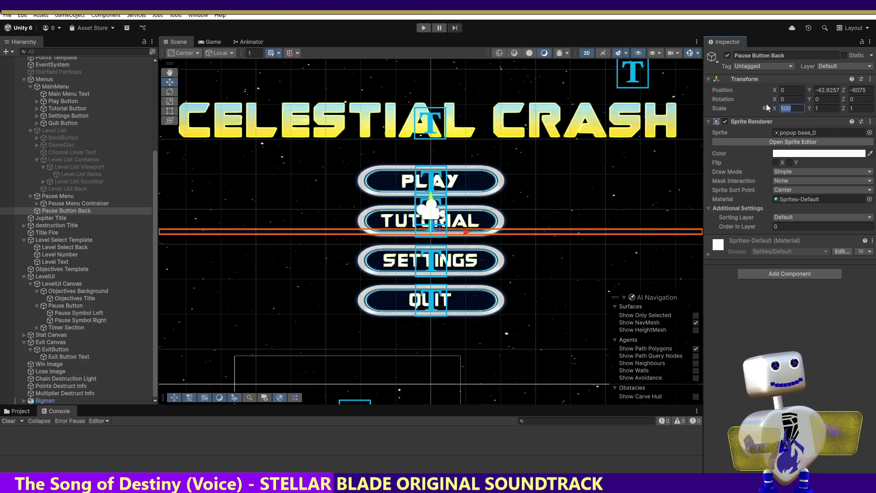
text(100)
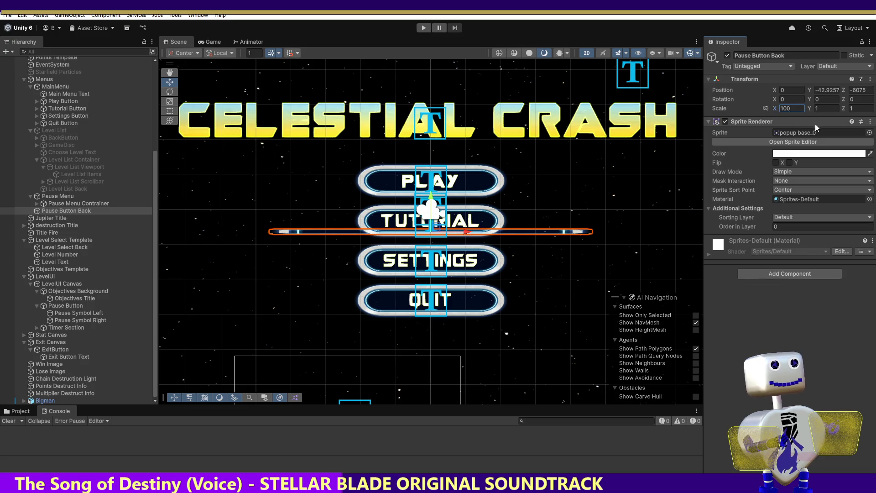
click(825, 107)
text(100)
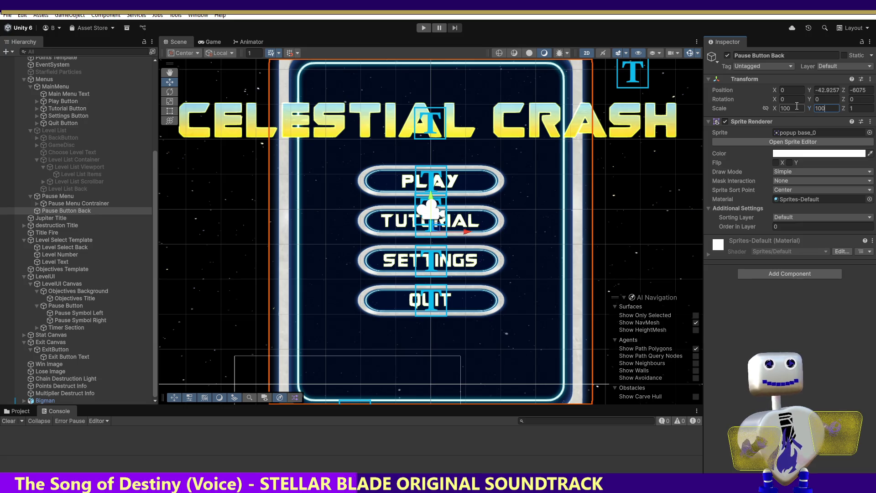
key(ctrl+z)
key(ctrl+z)
key(ctrl+z)
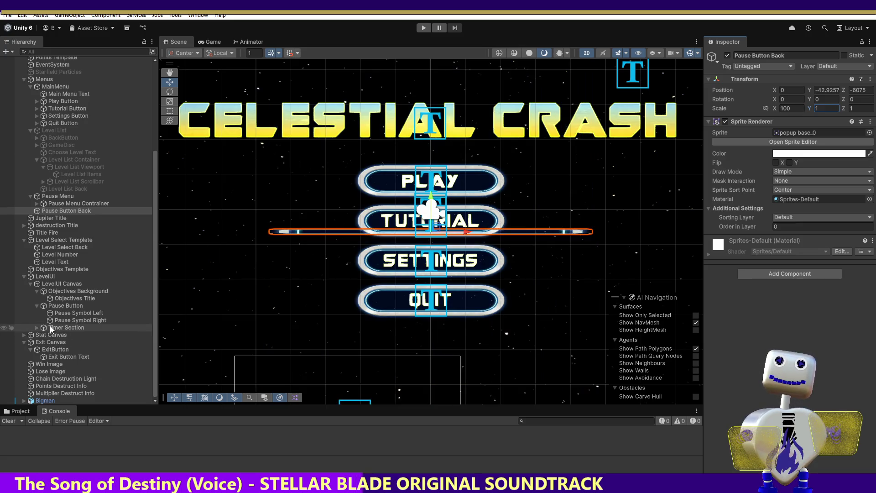
key(ctrl+z)
key(ctrl+z)
key(ctrl+z)
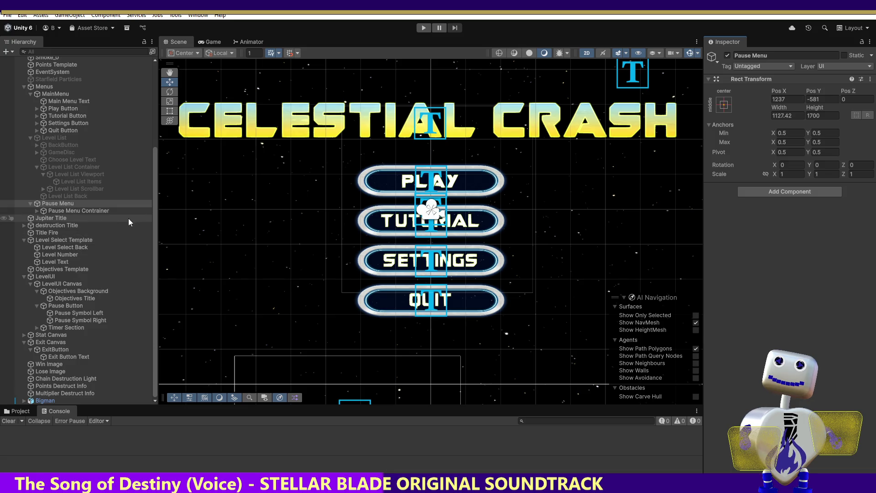
- Move BackButton under Pause Menu and frame it in the Scene view
click(55, 146)
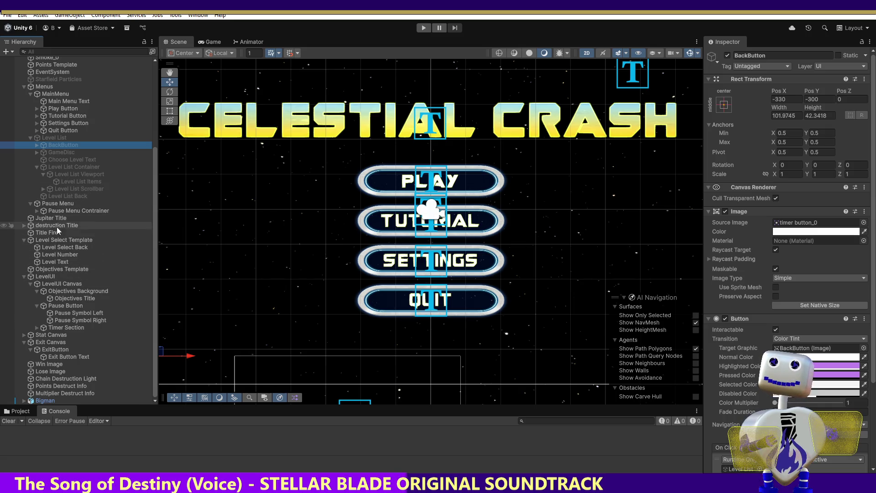
drag(57, 206, 56, 206)
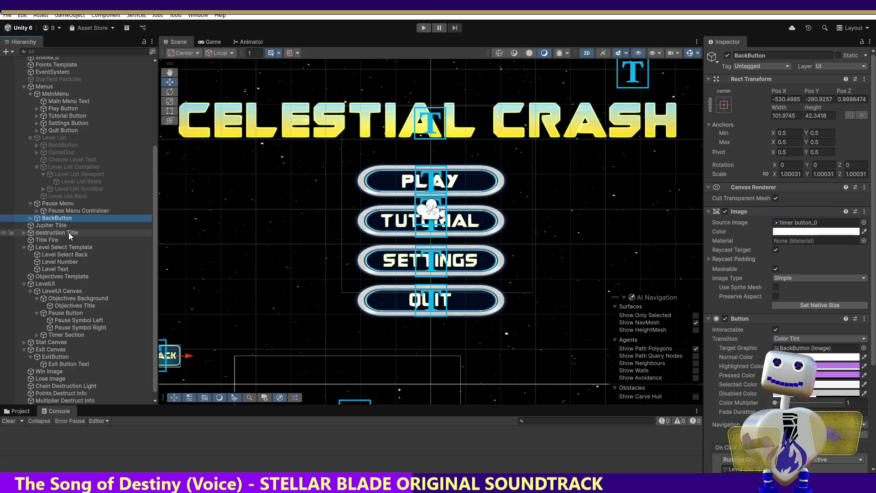
mouse_move(43, 218)
mouse_down()
mouse_move(39, 212)
mouse_move(52, 204)
mouse_up()
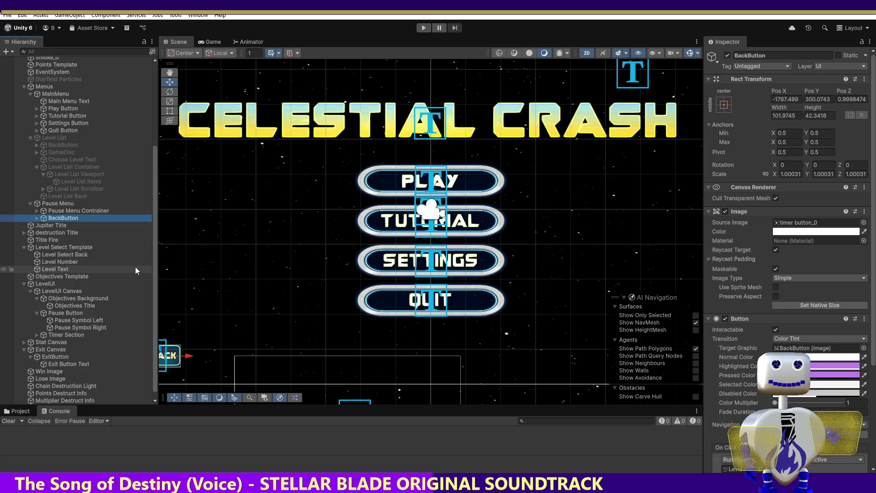
double_click(57, 218)
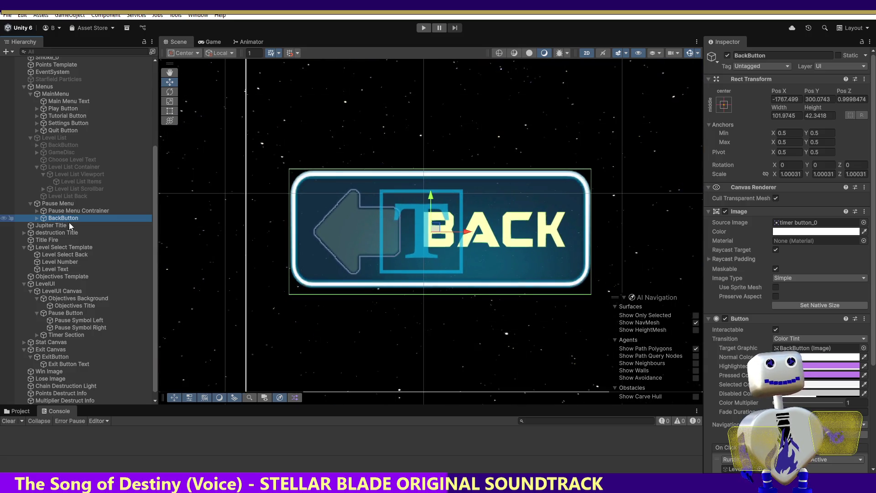
- Rename BackButton to 'Pause Back Button' and frame the Main Camera view in the Scene
click(749, 56)
click(745, 56)
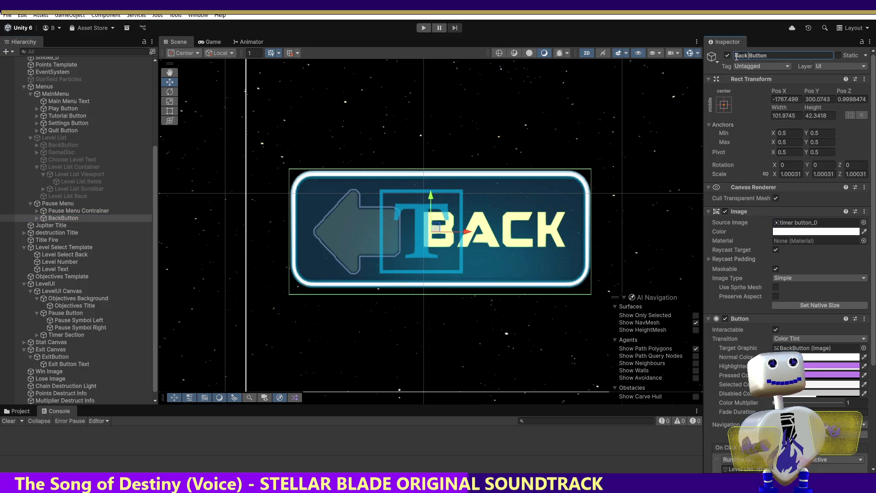
click(736, 55)
text(Pause)
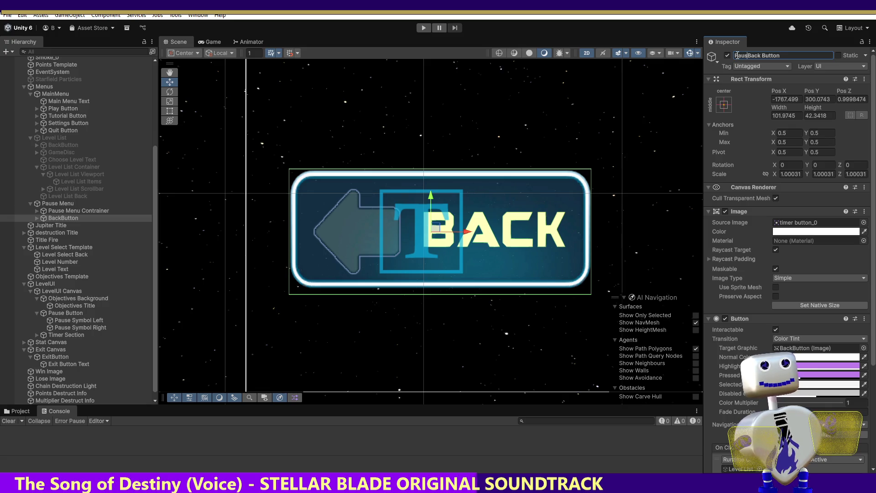
key(Return)
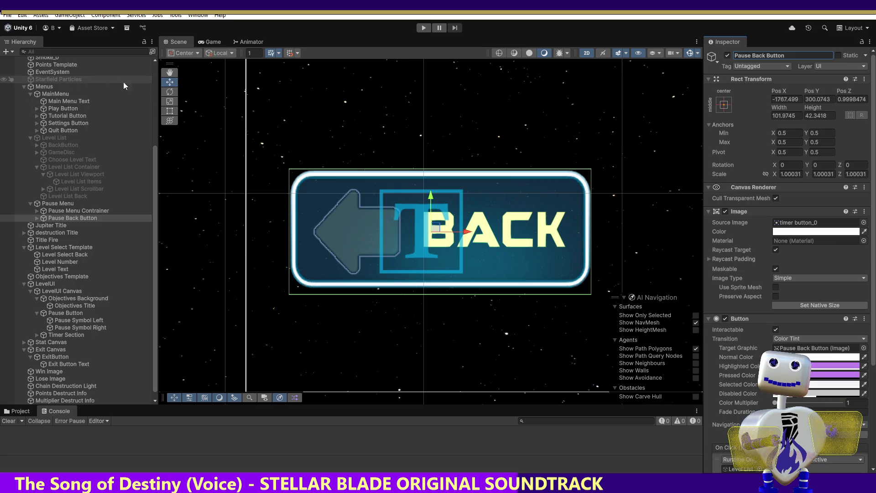
drag(152, 147, 153, 65)
double_click(64, 69)
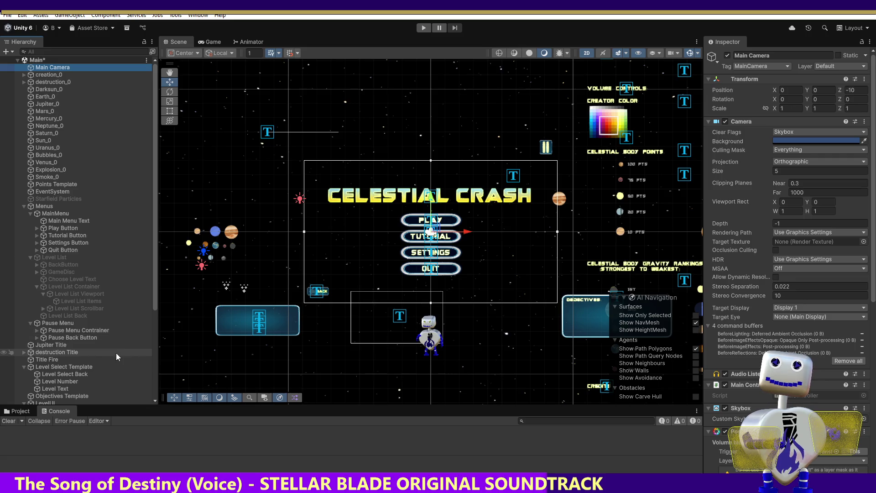
- Move Pause Back Button to Pos X -538, Pos Y 328 and enter Play mode
click(91, 339)
drag(354, 294, 616, 294)
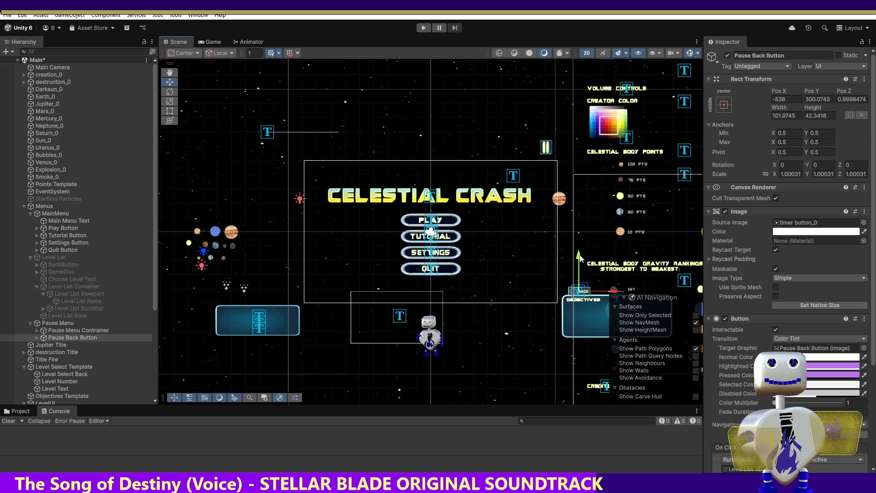
drag(579, 258, 580, 253)
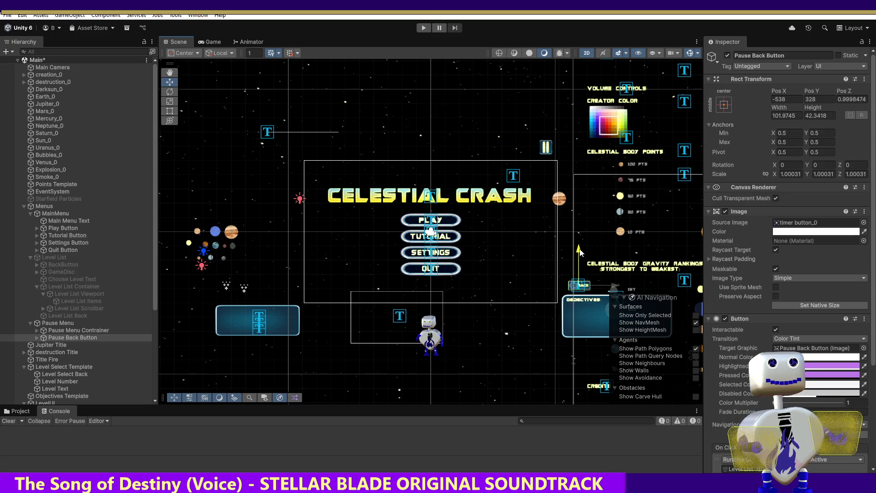
click(424, 27)
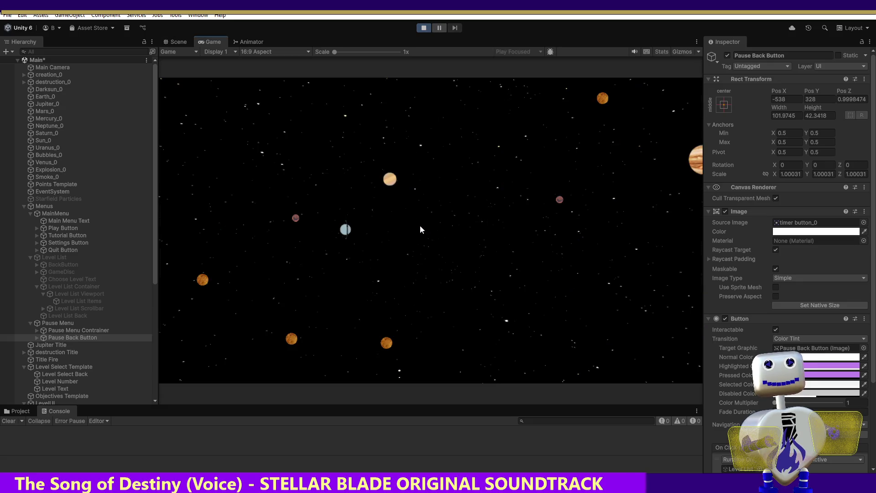
- Start level 1 from the level list to reach the PAUSED screen, then view the Scene
click(457, 207)
click(456, 215)
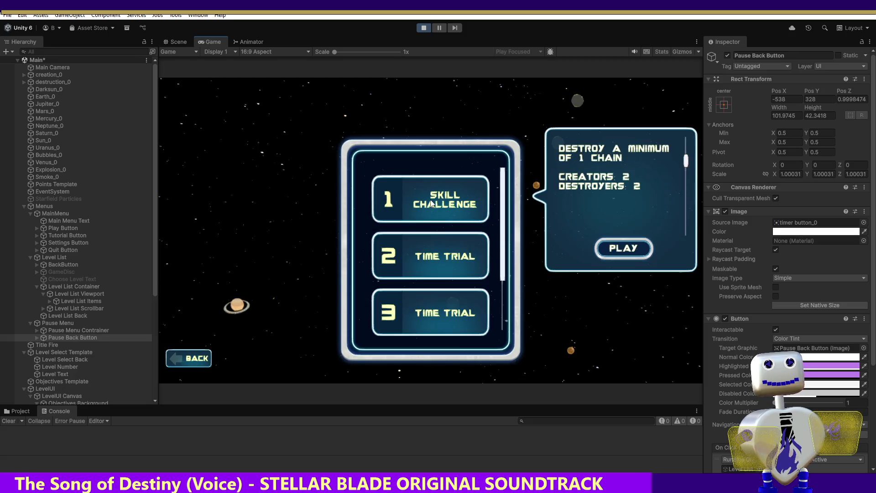
click(618, 248)
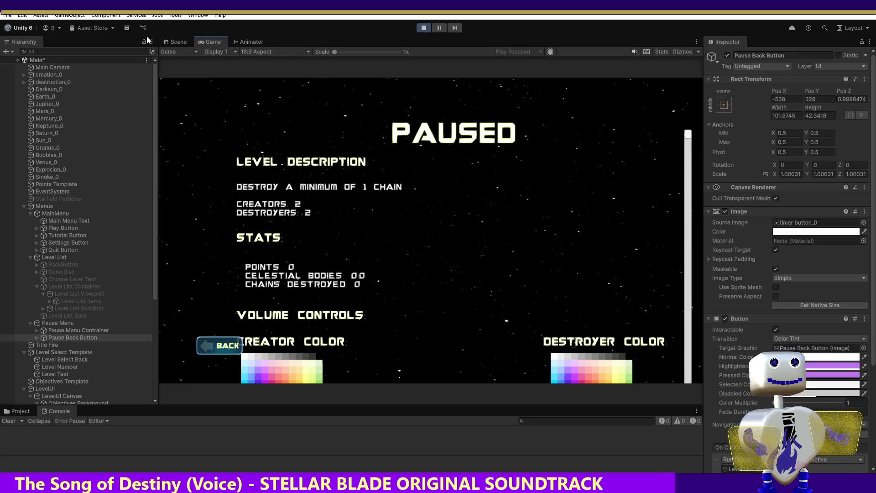
click(167, 41)
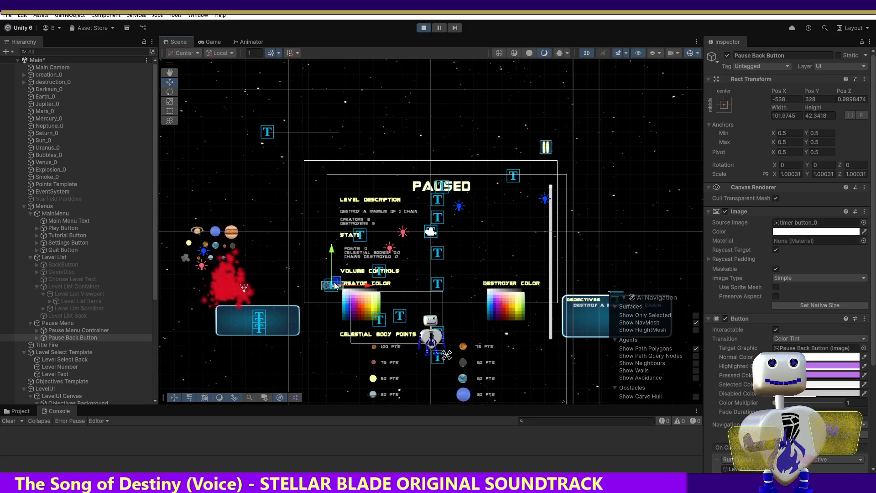
- Nudge Pause Back Button left and down, then stop Play mode, reverting it to X -538, Y 328
drag(334, 285, 325, 294)
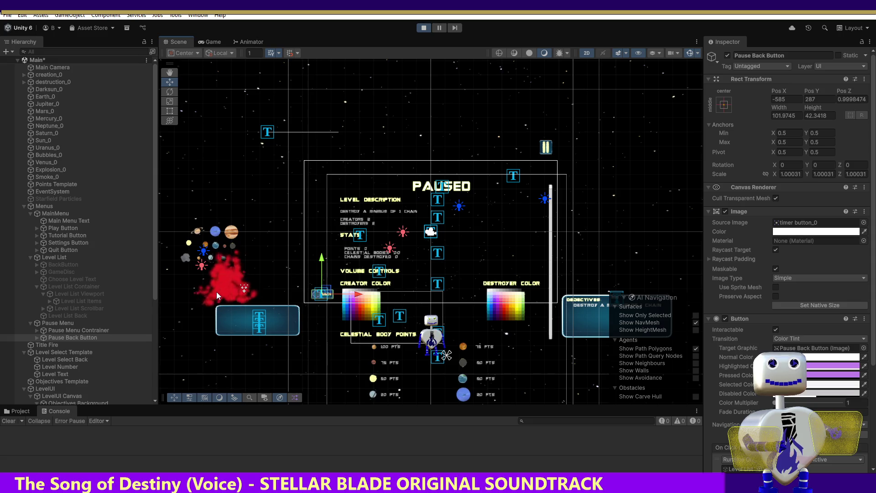
drag(329, 292, 326, 293)
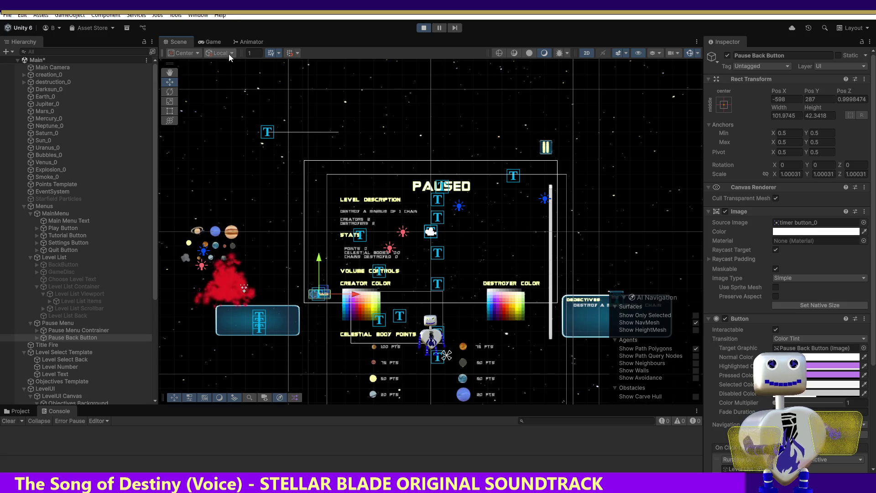
click(424, 28)
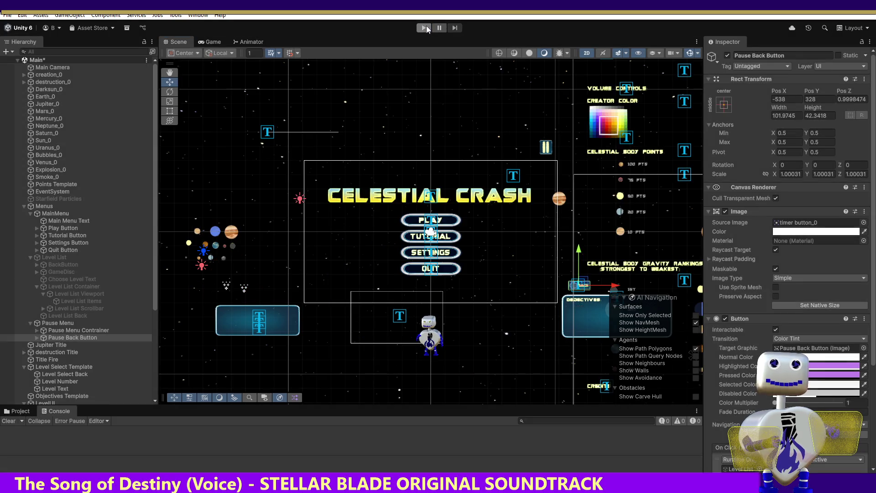
- Play level 1, pause it, and move Pause Back Button down-left beside the Creator Color heading
click(425, 28)
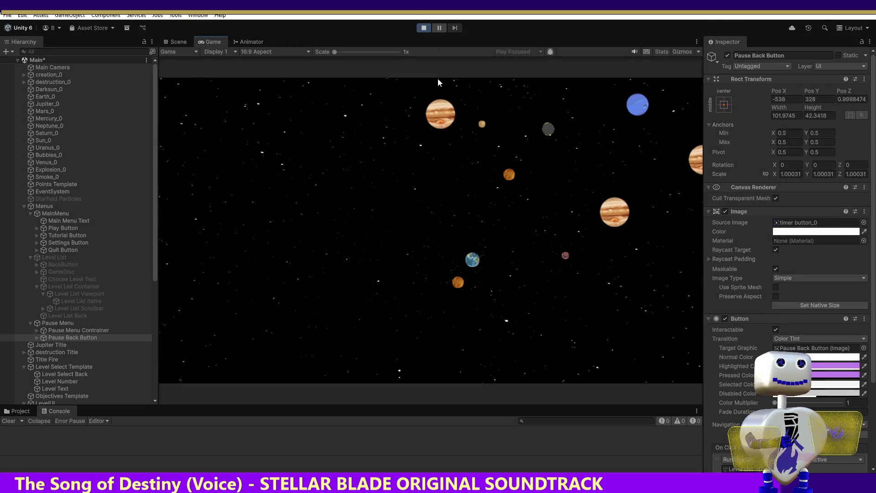
click(431, 205)
click(445, 201)
click(624, 248)
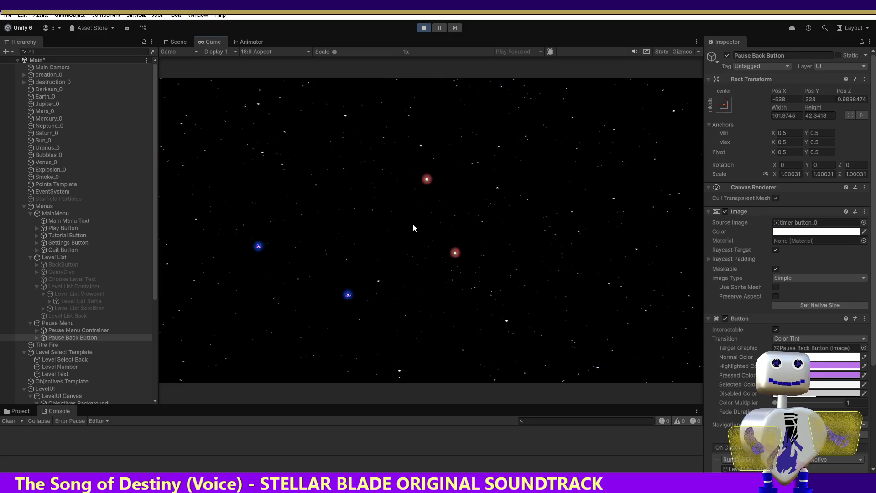
key(Escape)
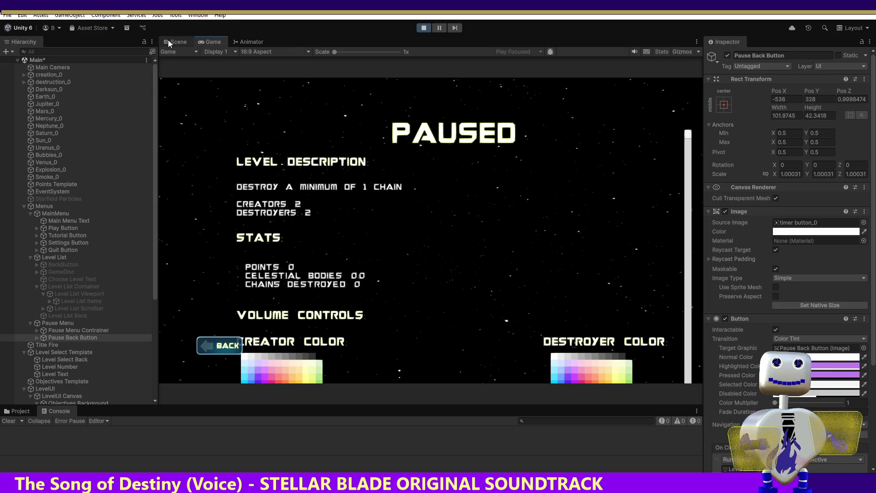
click(168, 40)
drag(338, 286, 323, 295)
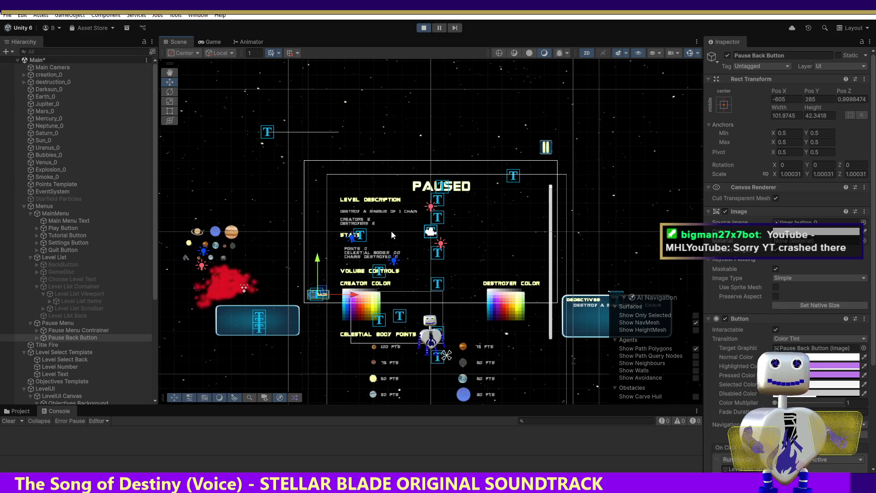
- Check the Back button's placement on the PAUSED menu in the Game view
click(215, 41)
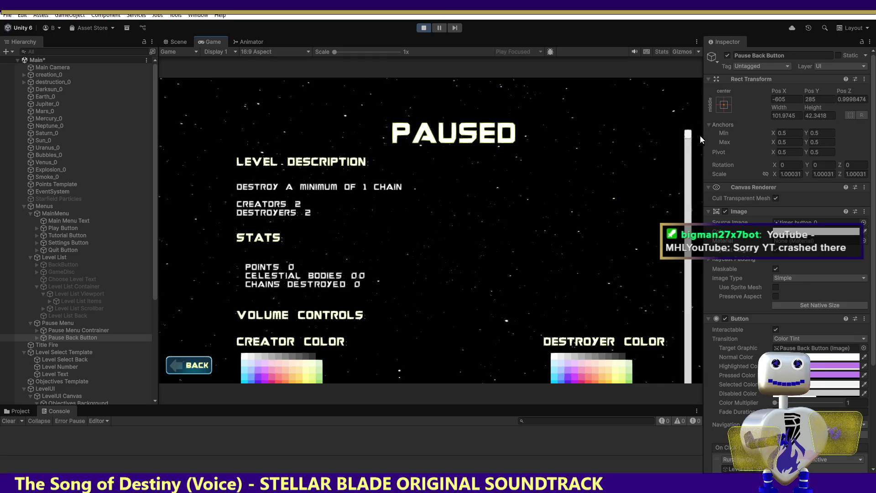
mouse_move(688, 139)
mouse_down()
mouse_move(658, 337)
mouse_move(636, 400)
mouse_move(642, 181)
mouse_move(629, 65)
mouse_move(640, 65)
mouse_up()
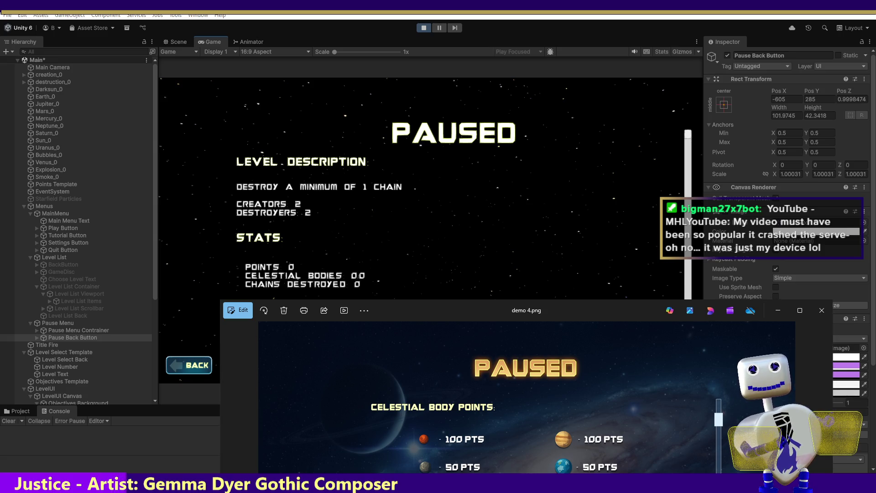
- Snip Pause Back Button's Rect Transform values (-605, 285) for reference, then stop play mode
key(super+shift+s)
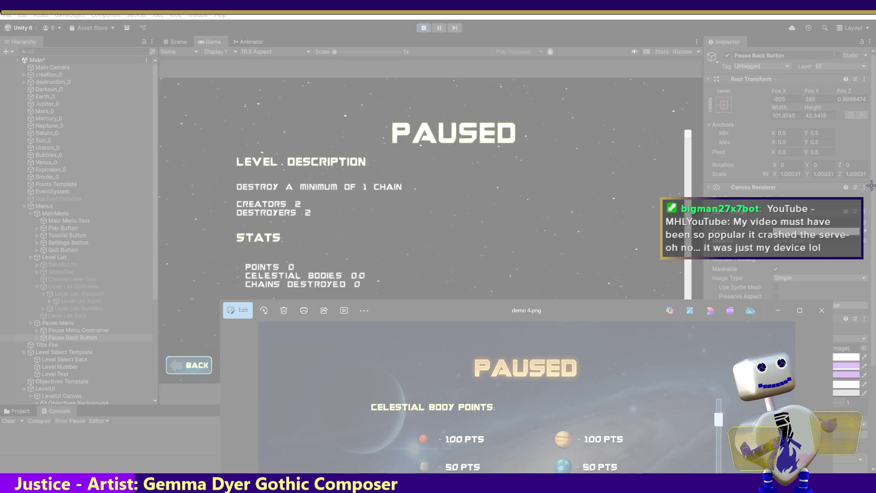
mouse_move(710, 74)
mouse_down()
mouse_move(841, 201)
mouse_move(870, 202)
mouse_up()
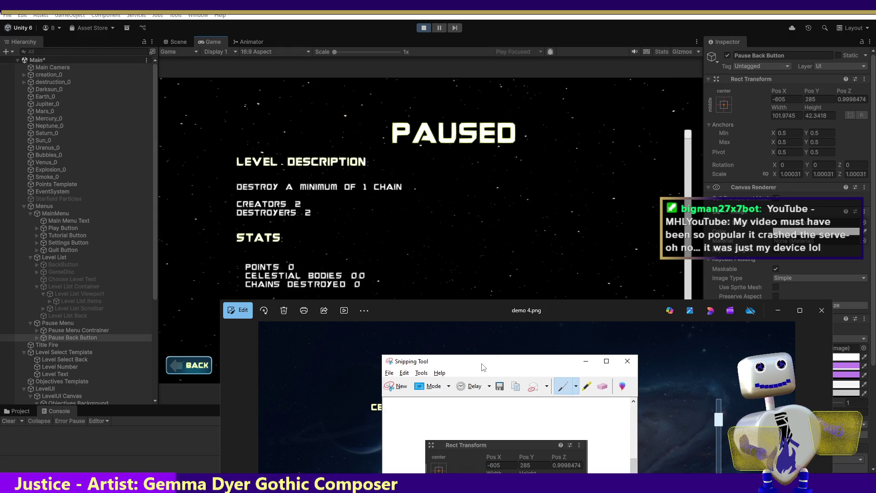
drag(469, 364, 469, 484)
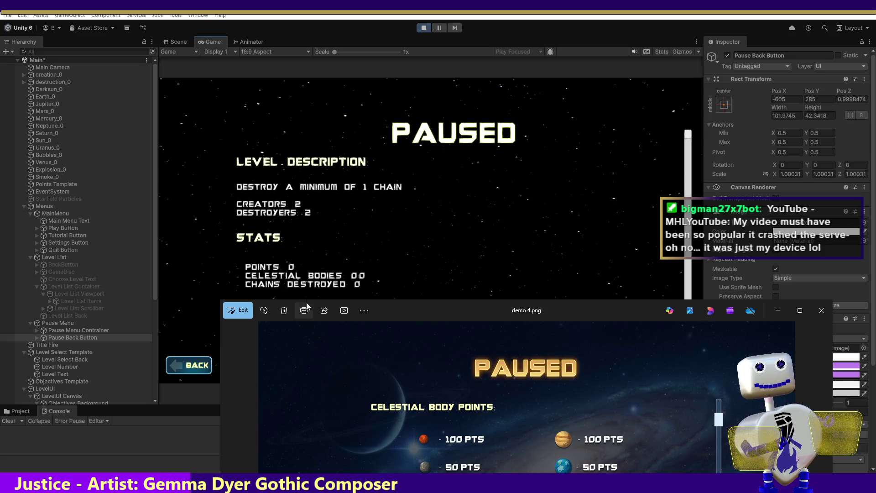
click(423, 27)
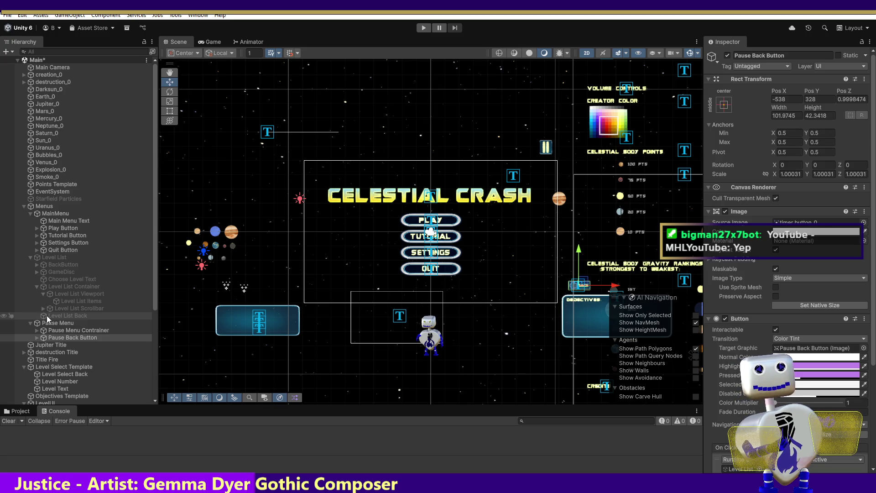
- After checking the original BackButton, set Pause Back Button's scale to 1, 1, 1
click(73, 265)
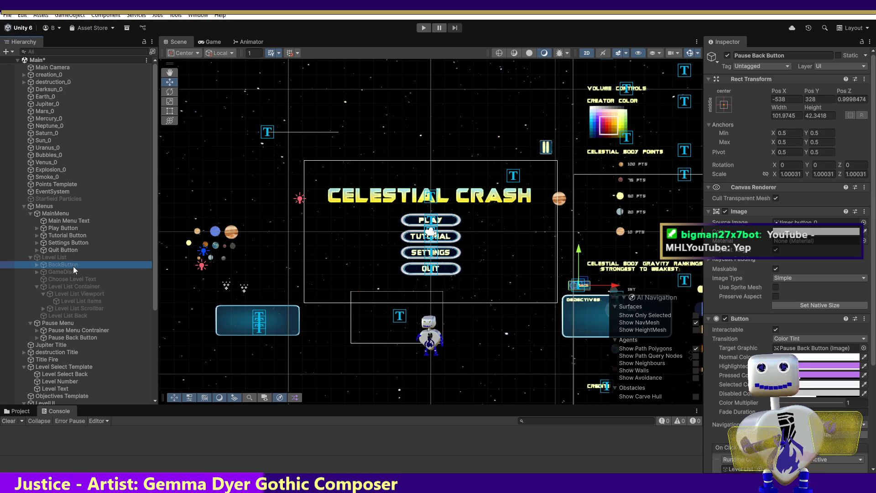
click(89, 338)
click(791, 174)
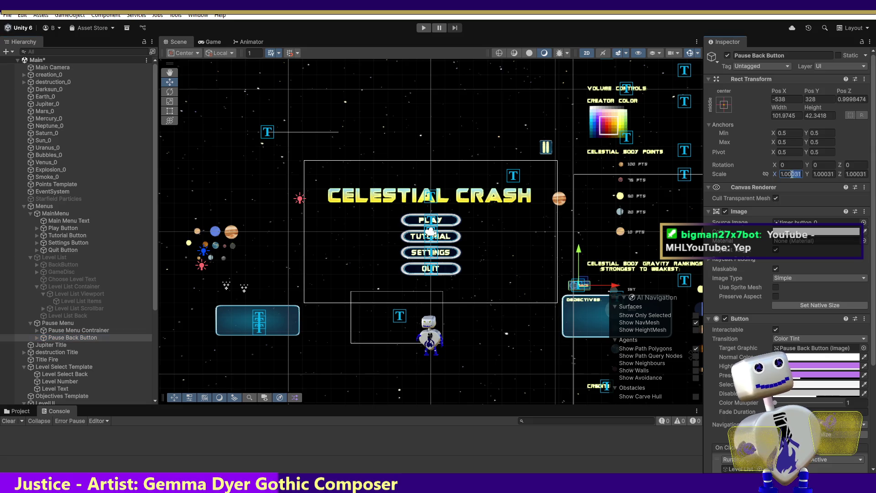
double_click(791, 174)
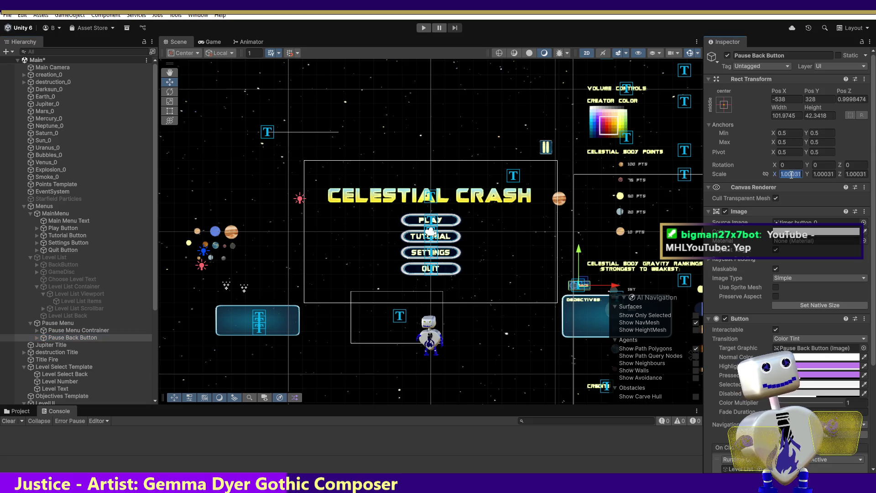
text(1)
key(Tab)
text(1)
key(Tab)
text(1)
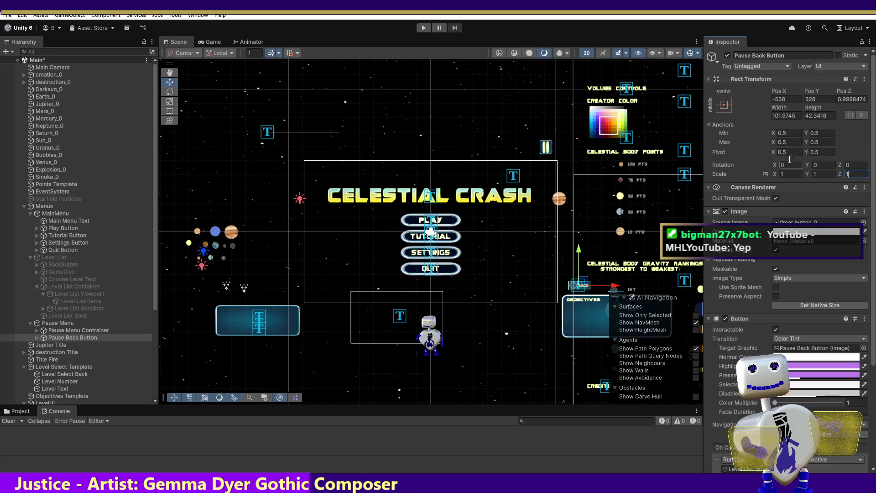
- Move Pause Back Button to Pos X -605, Pos Y 285
click(788, 100)
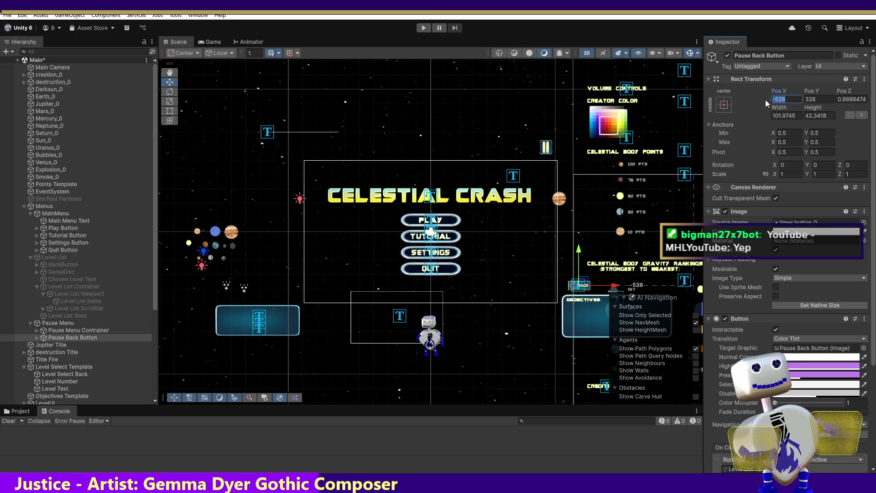
text(605)
key(Tab)
text(285)
key(Tab)
text(1)
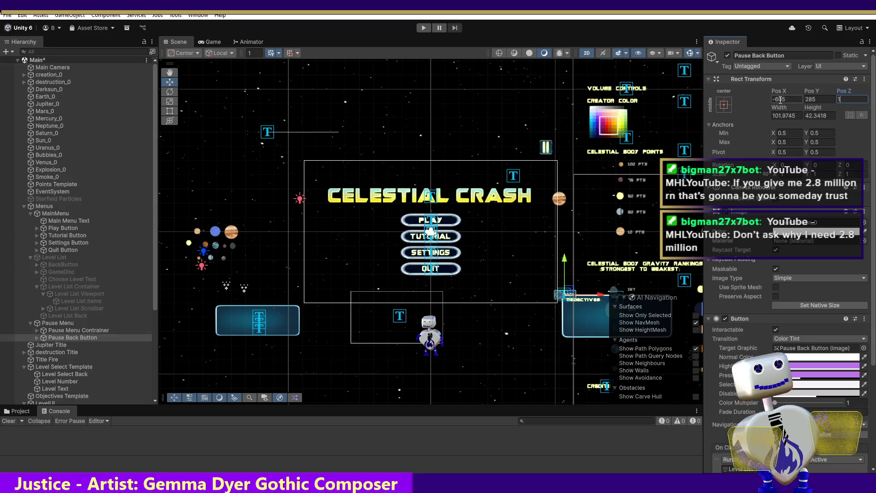
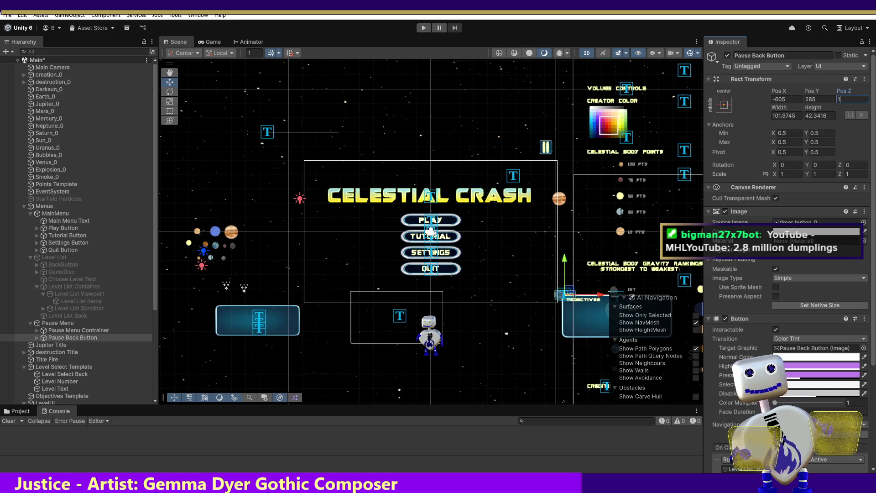
- Commit Pos Z 1 on the Pause Back Button, check the Game view, then select Pause Menu
key(Return)
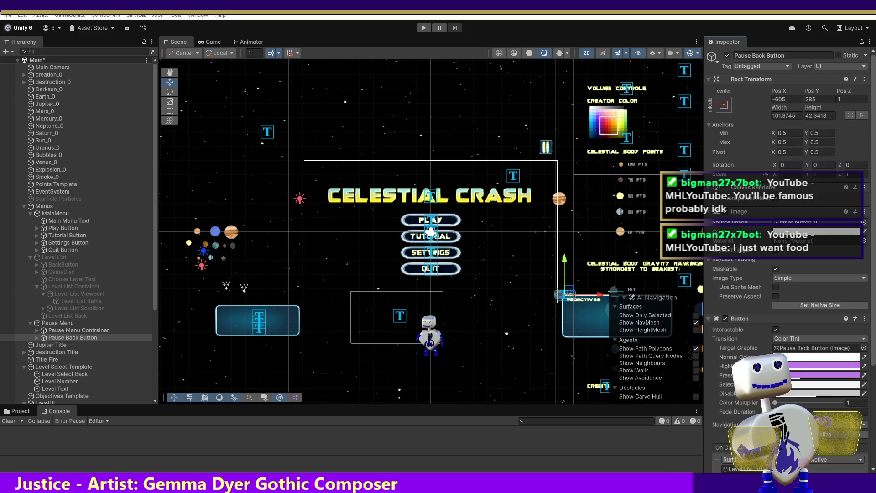
click(211, 42)
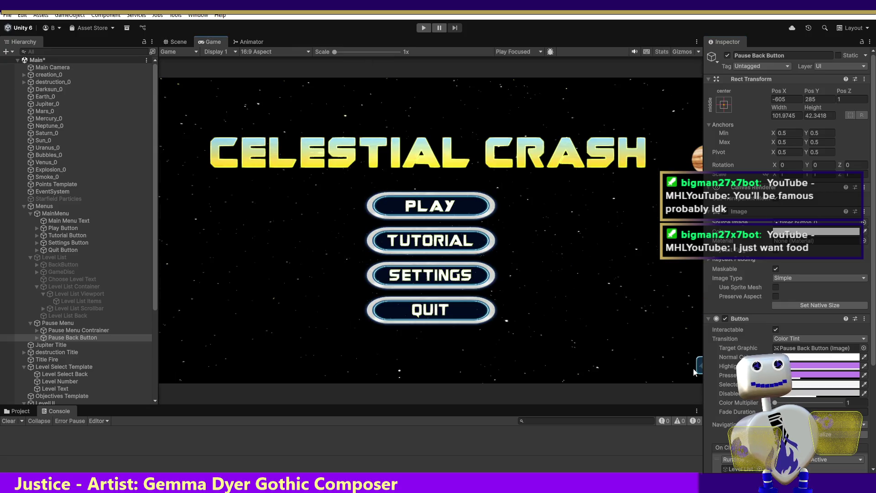
click(175, 42)
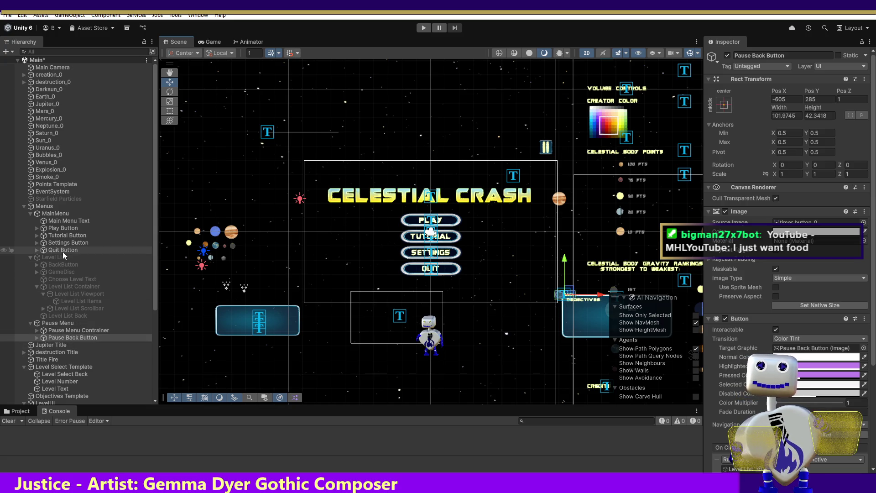
click(64, 324)
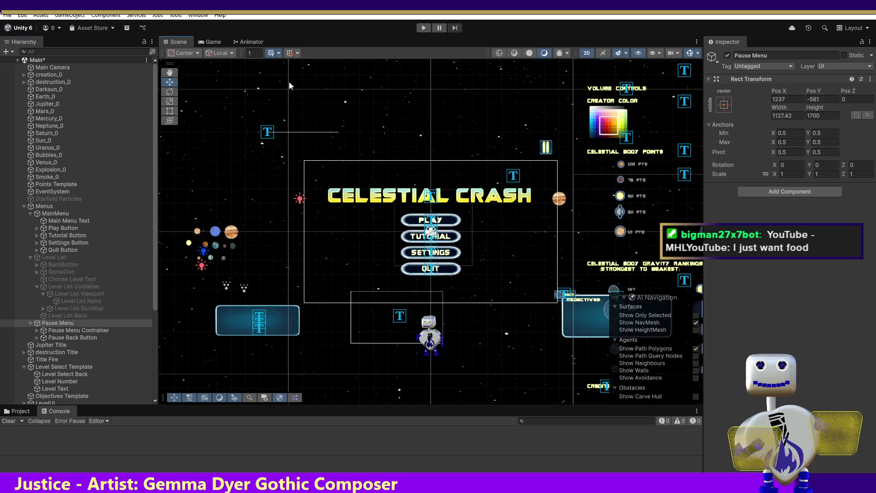
- Frame the Pause Menu in the scene and nudge it right to Pos X 1289
click(51, 67)
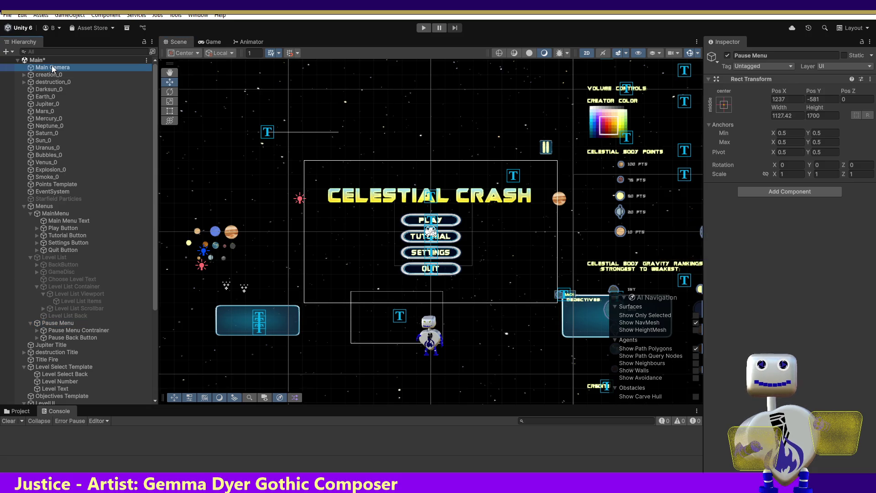
double_click(50, 67)
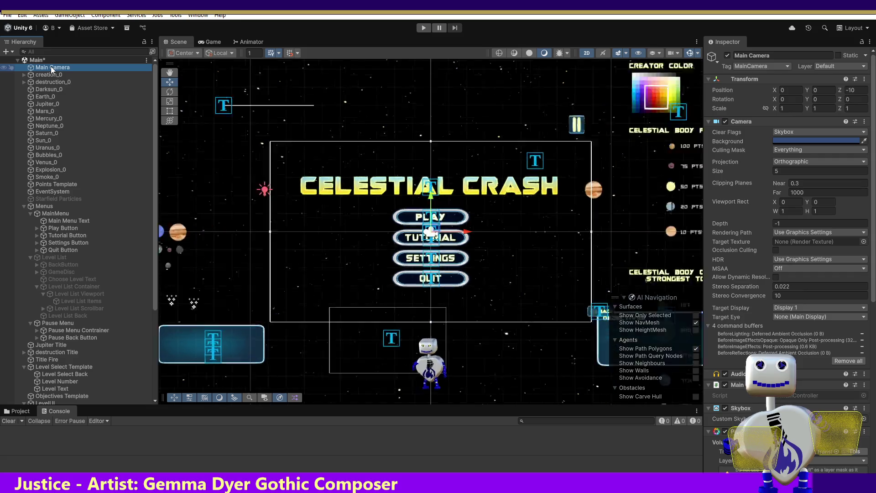
double_click(50, 67)
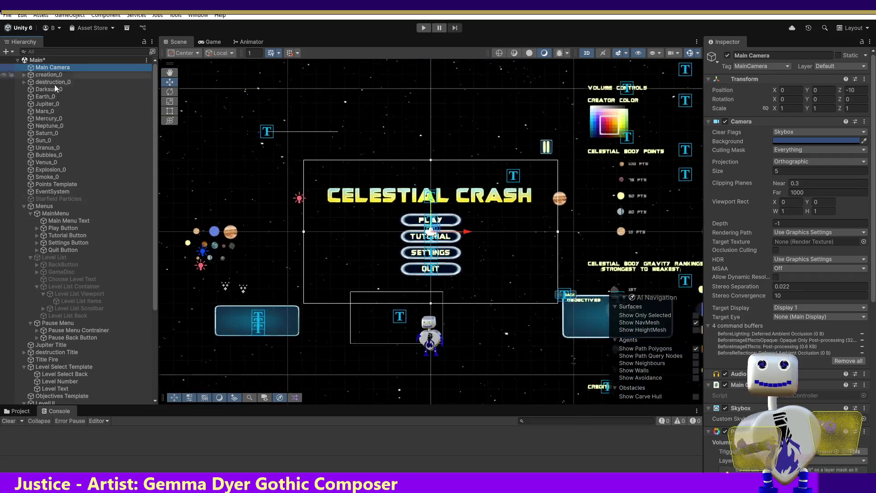
click(65, 322)
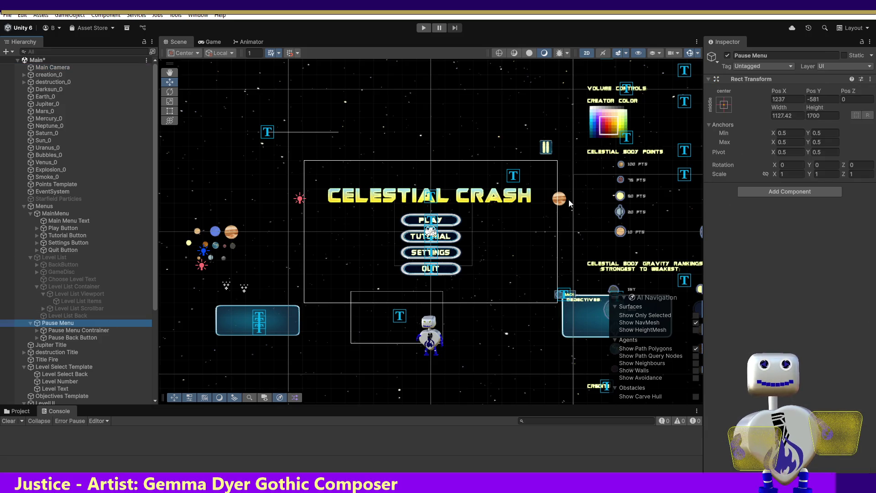
double_click(71, 323)
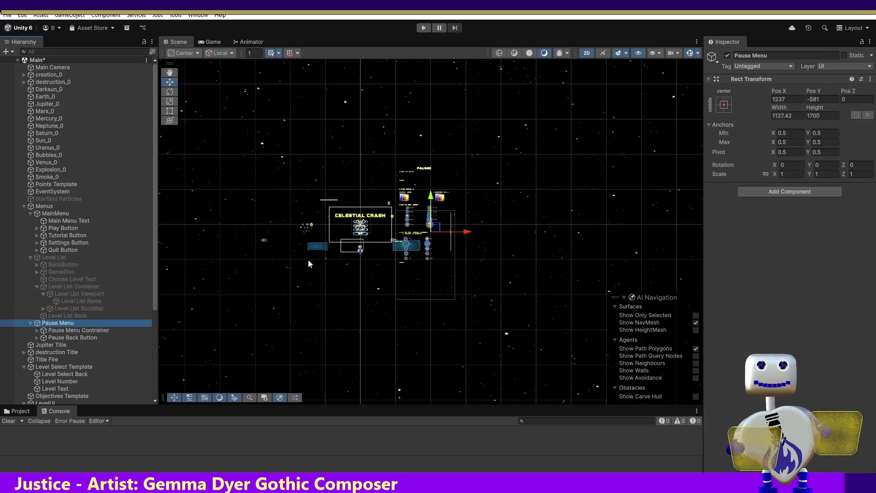
drag(467, 231, 470, 232)
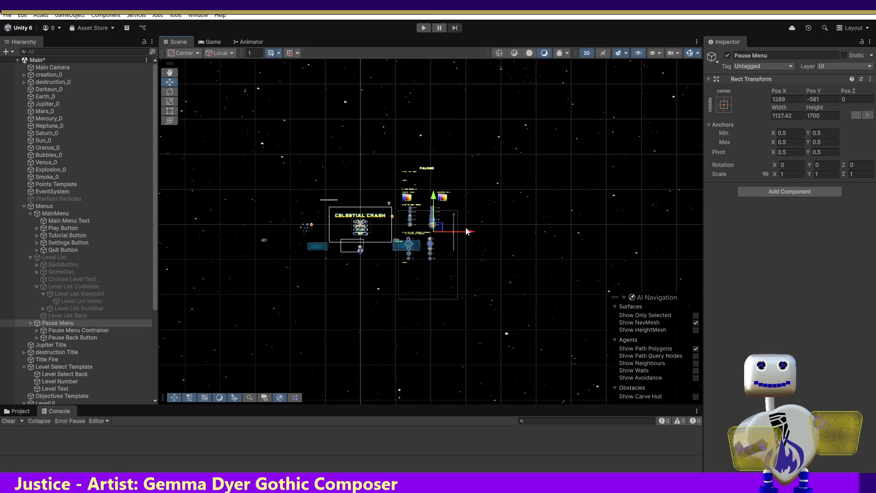
- Copy the Pause Menu's Pos X value 1289 for use in the MainController code
click(781, 98)
right_click(782, 99)
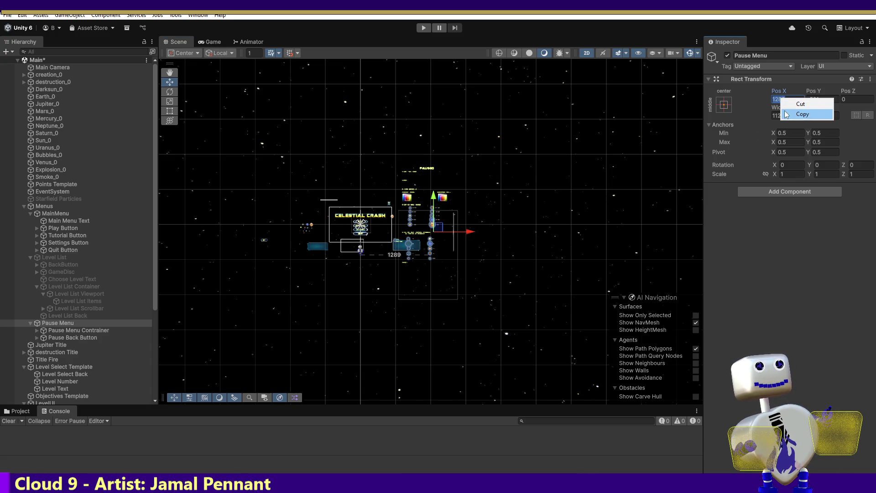
click(794, 114)
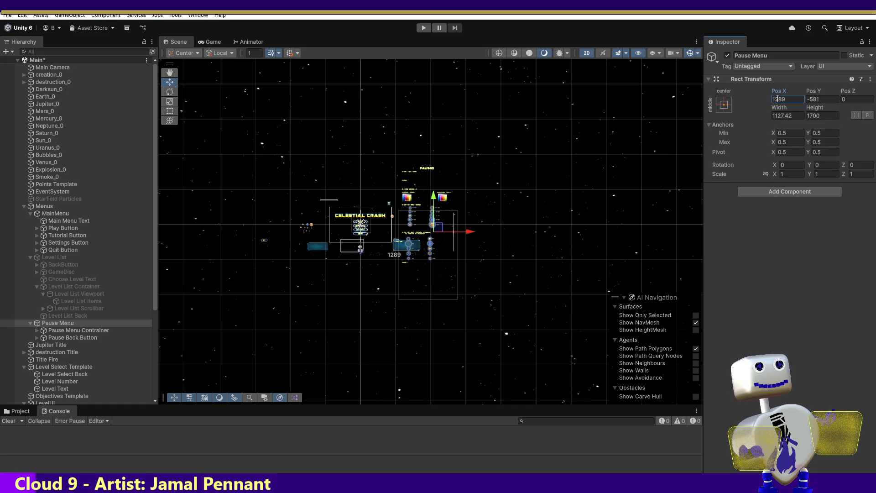
right_click(778, 99)
click(794, 114)
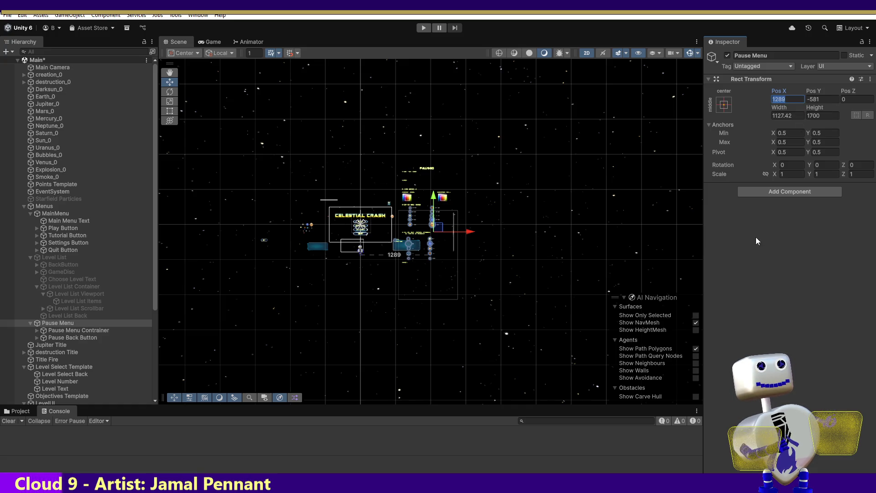
click(760, 269)
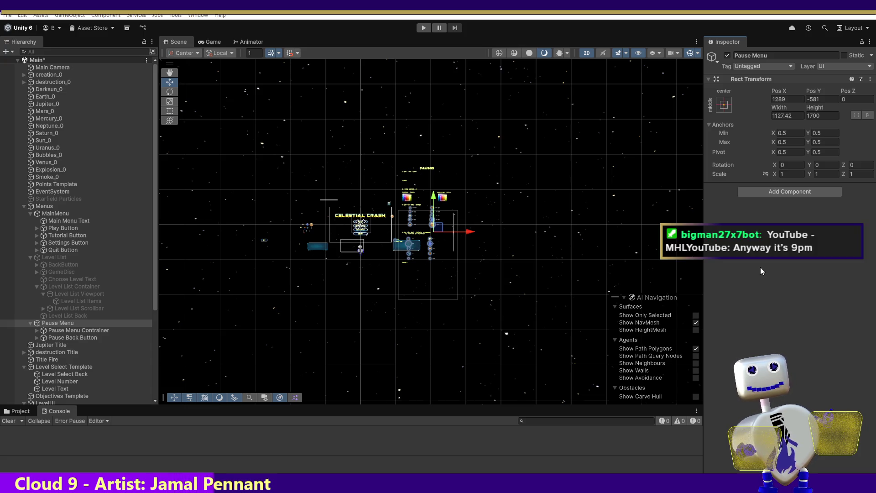
key(alt+Tab)
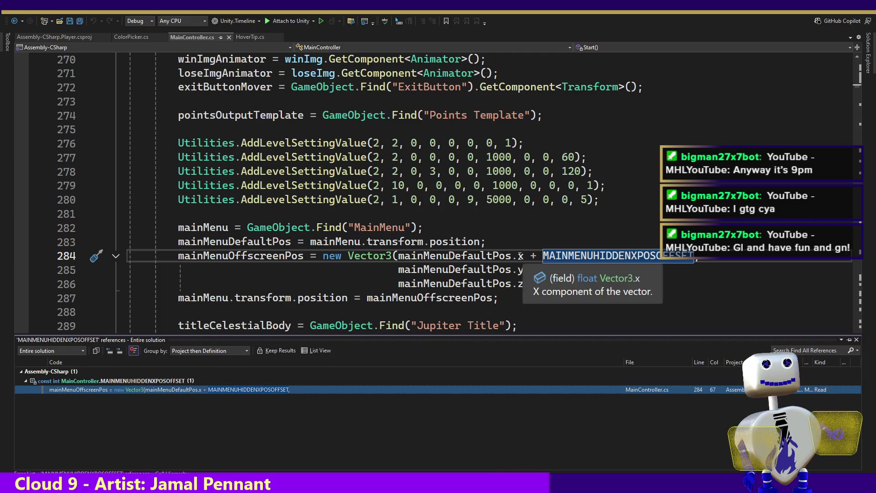
ctrl+click(481, 255)
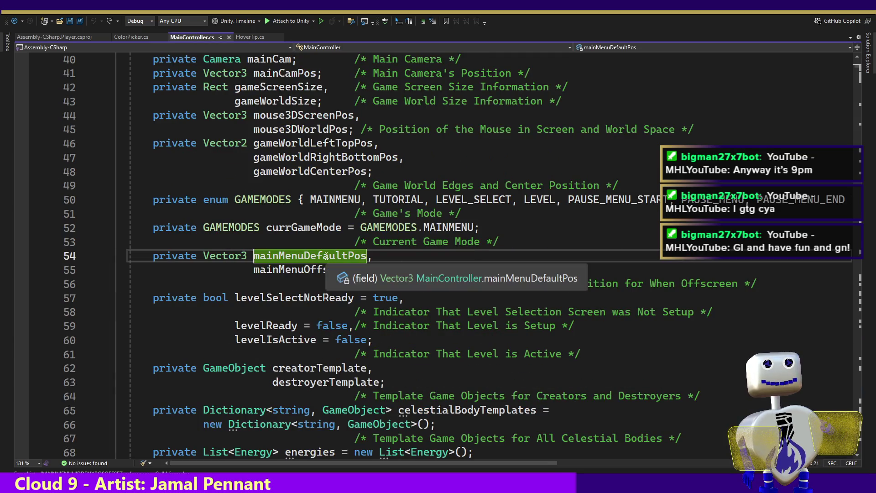
right_click(325, 255)
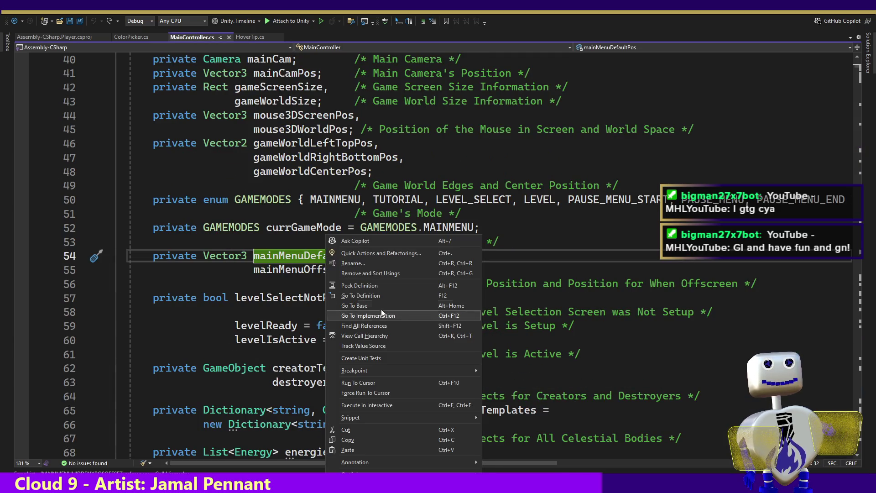
click(373, 326)
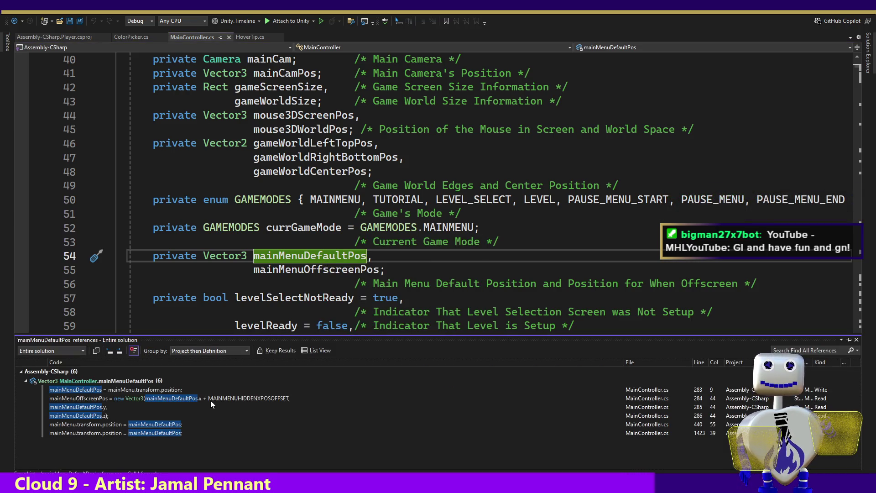
click(210, 399)
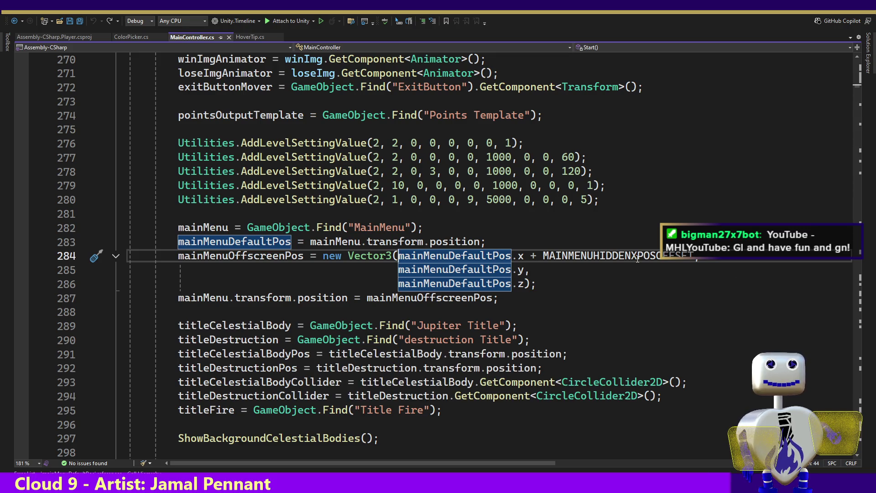
mouse_move(637, 258)
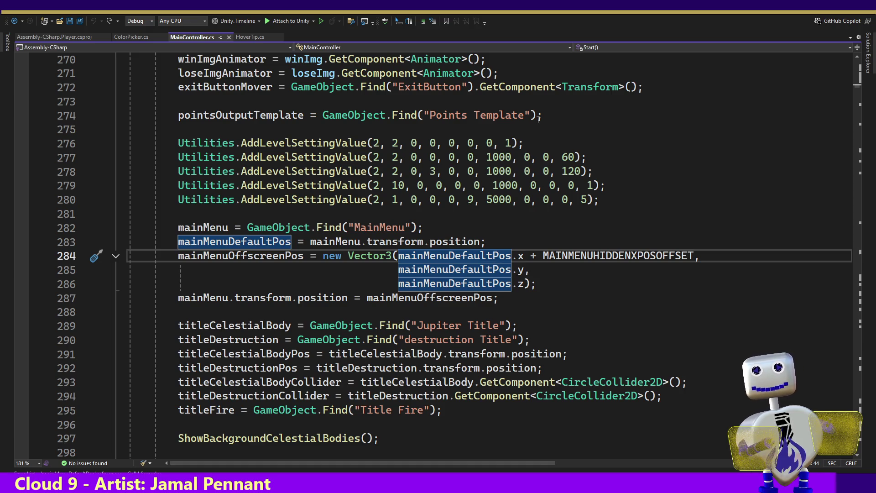
key(alt+Tab)
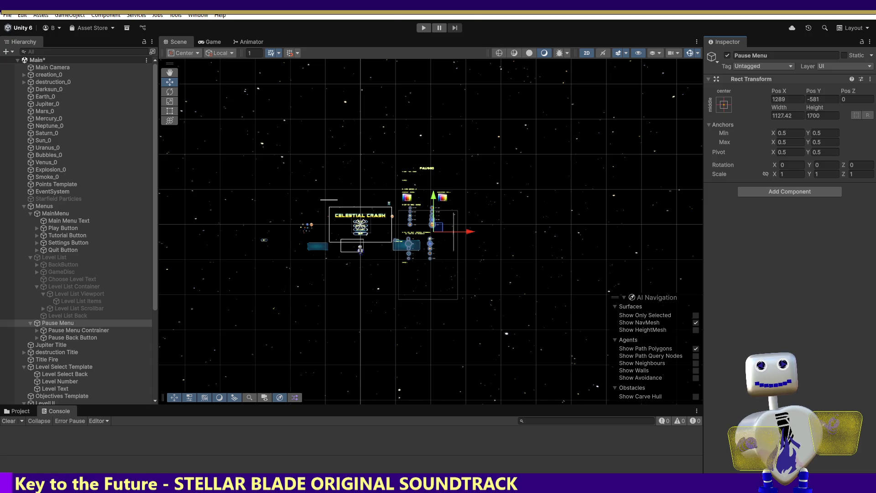
- Play-test by starting the Skill Challenge level from level selection and pausing it
click(428, 27)
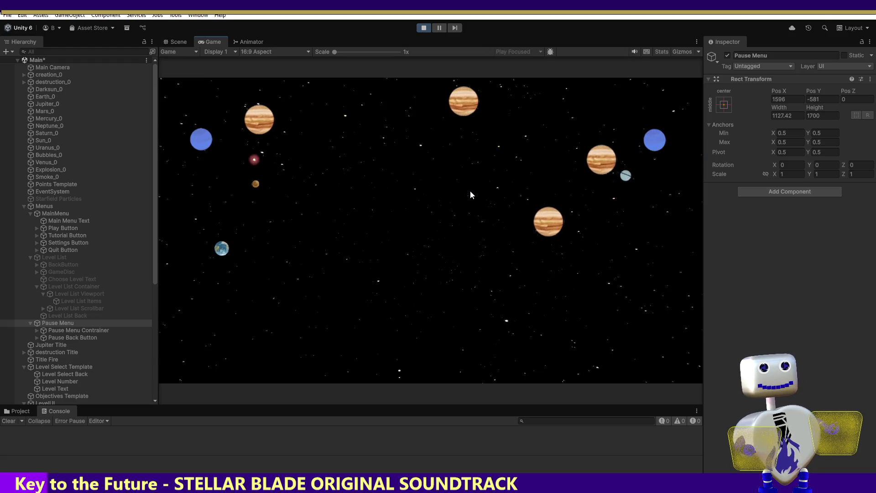
click(425, 204)
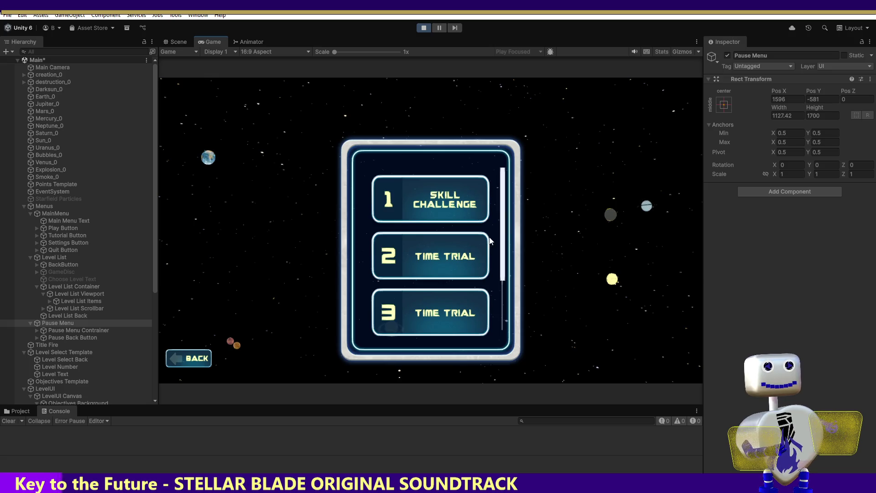
click(459, 207)
click(609, 250)
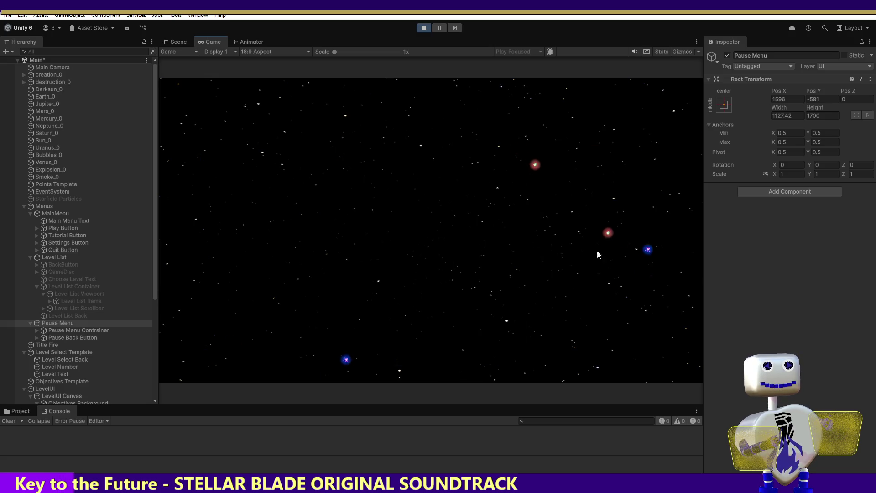
key(Escape)
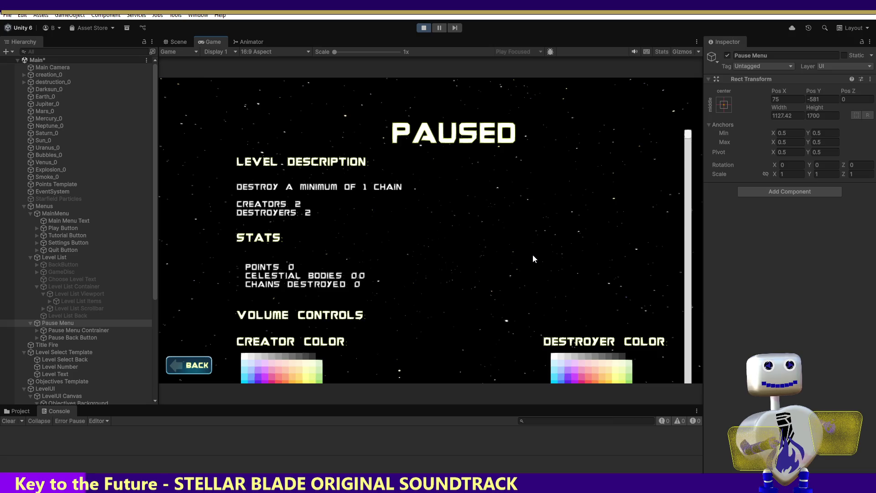
- Resume the level, bring the PAUSED menu up again, then stop play mode
click(206, 361)
key(Escape)
key(Escape)
key(Escape)
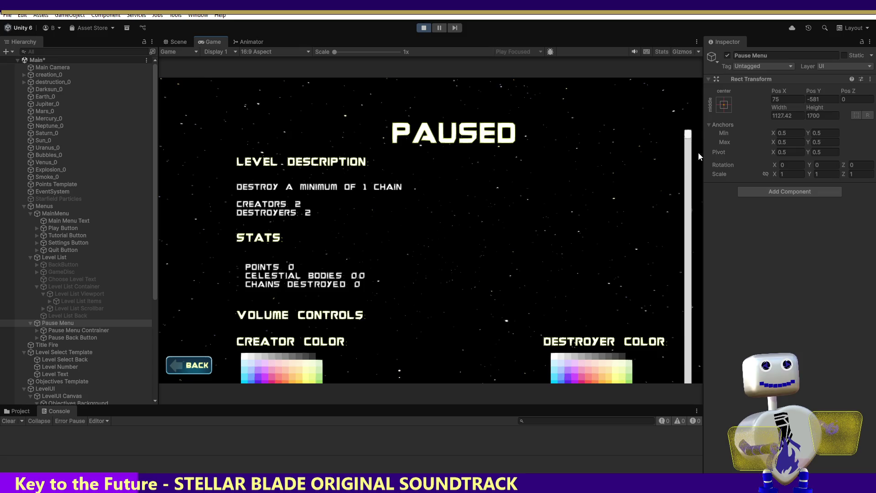
drag(689, 134, 687, 329)
click(420, 27)
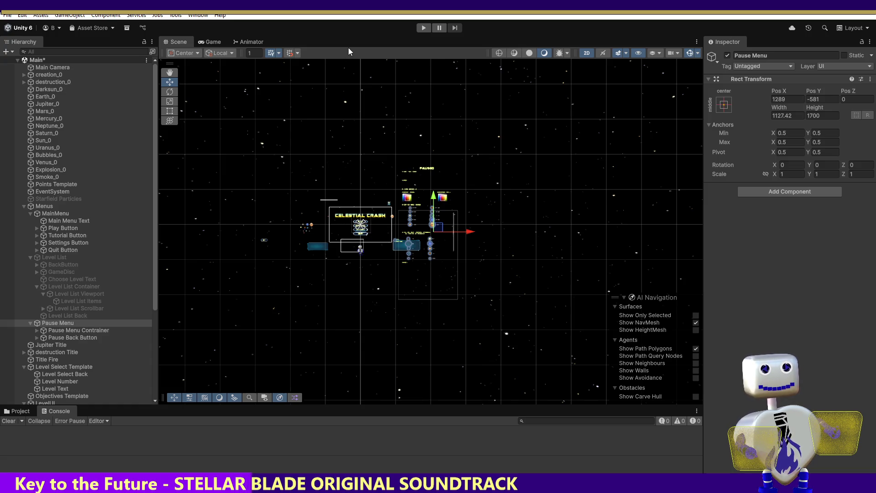
key(alt+Tab)
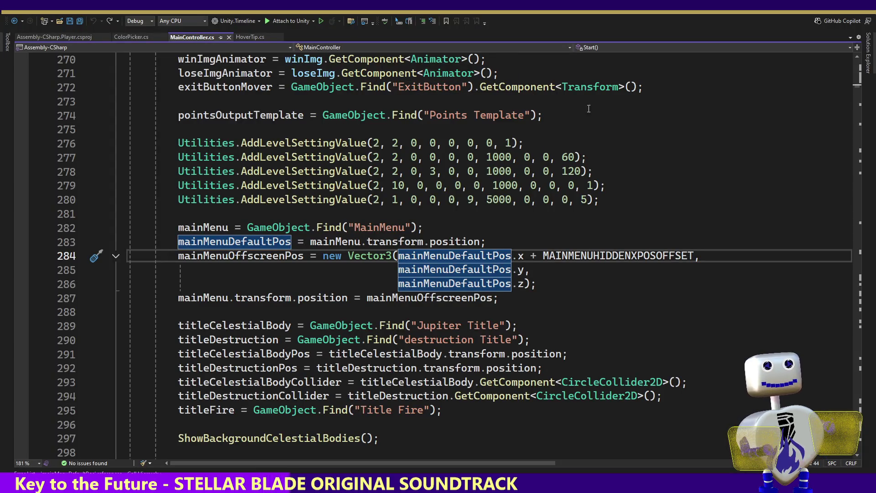
- Search the code for '.spAce' to locate the Space key check
key(ctrl+f)
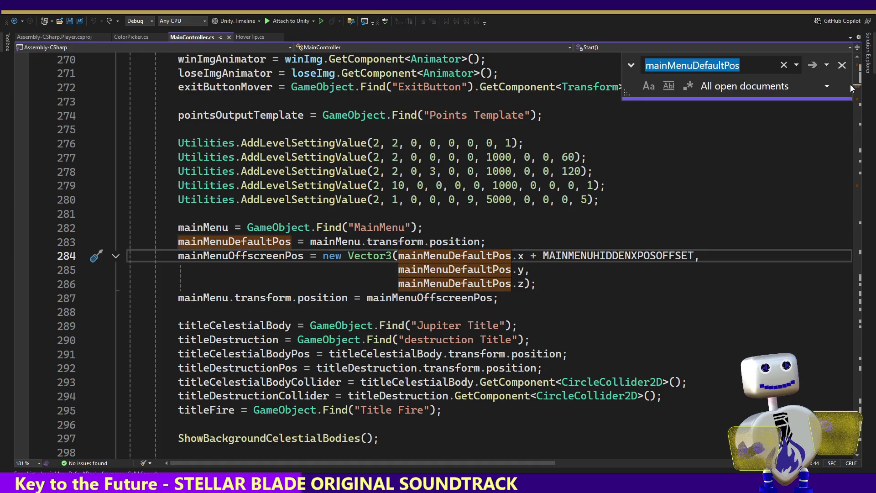
text(.spAce)
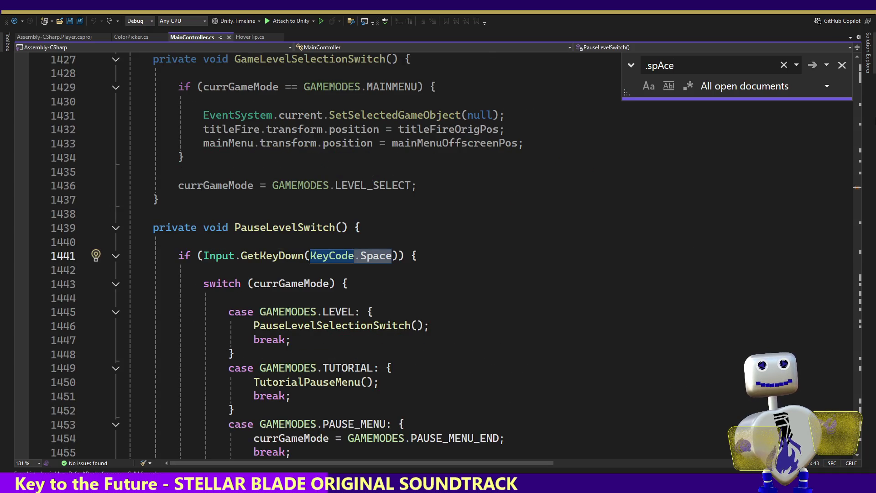
click(842, 66)
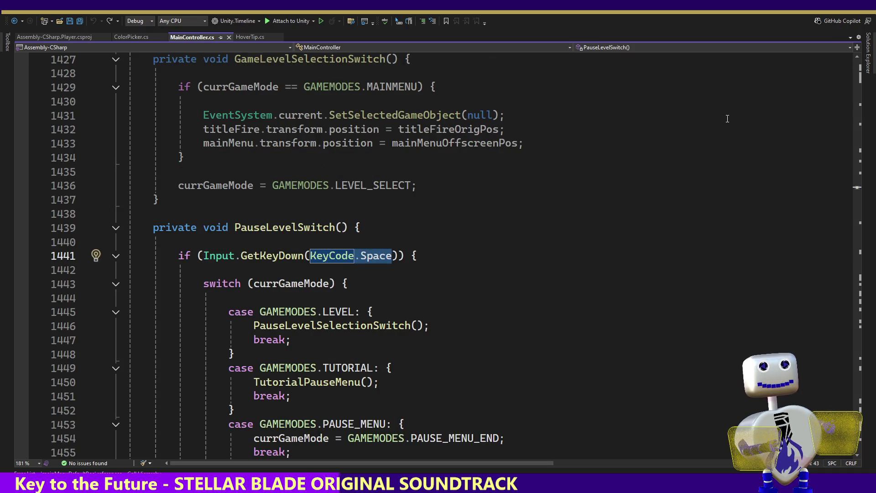
- Find all references to PauseLevelSwitch and jump to its only call, line 405 in Update
double_click(276, 229)
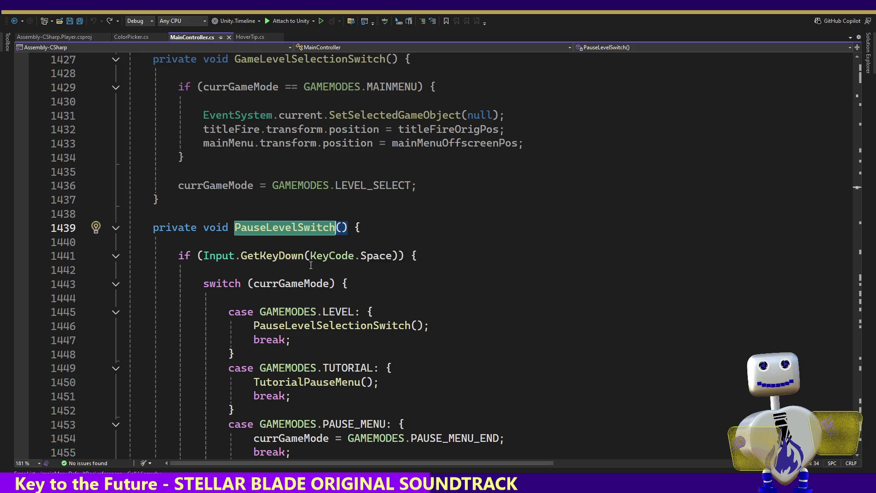
right_click(305, 233)
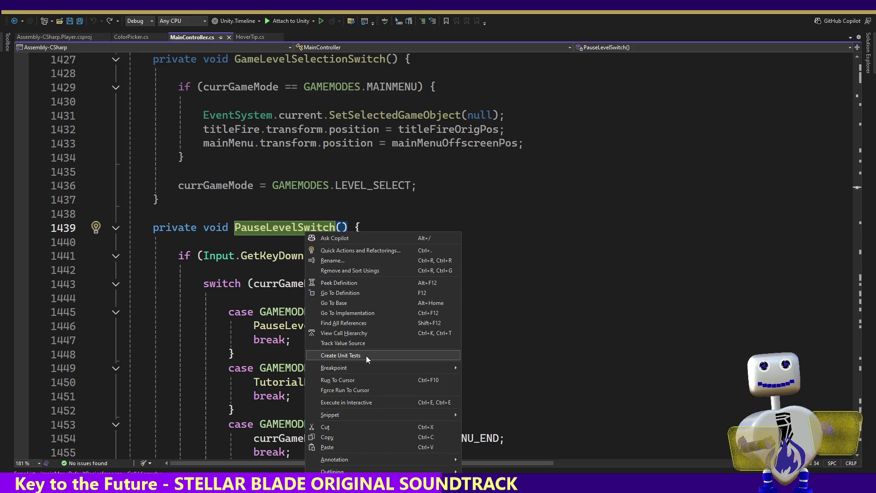
click(366, 323)
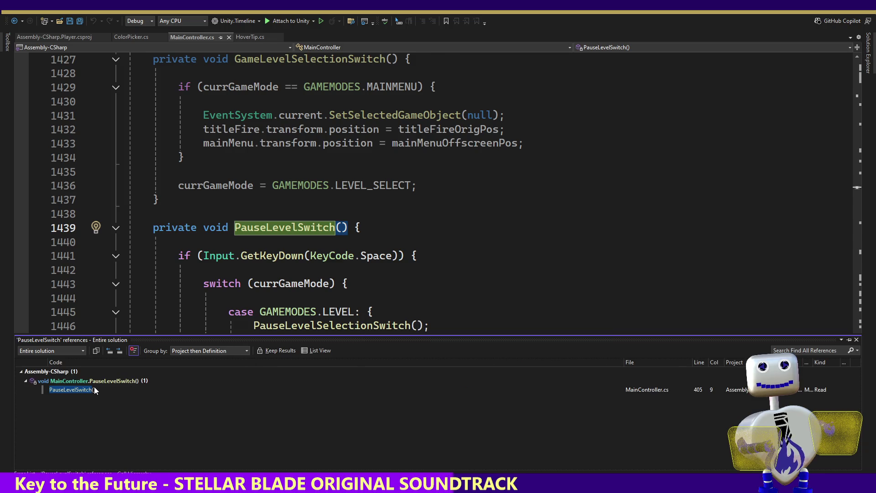
double_click(94, 389)
click(128, 258)
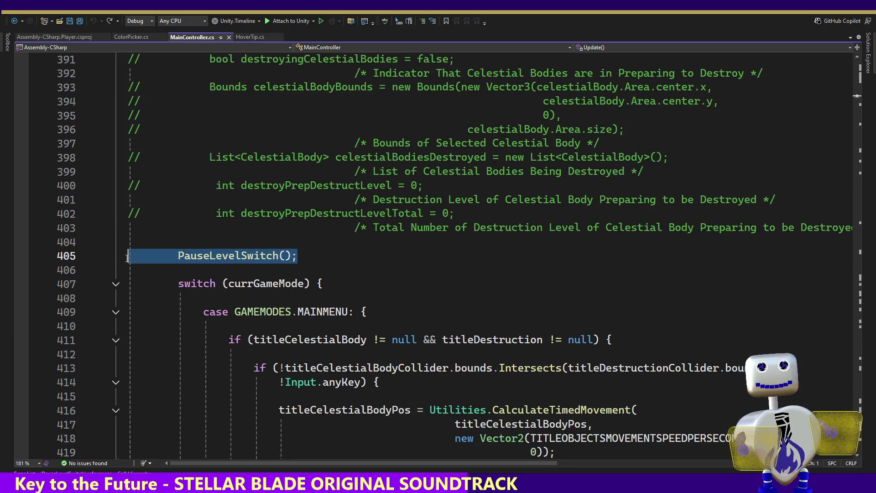
- Delete the PauseLevelSwitch(); call line from Update
key(BackSpace)
key(BackSpace)
key(ctrl+k)
key(ctrl+u)
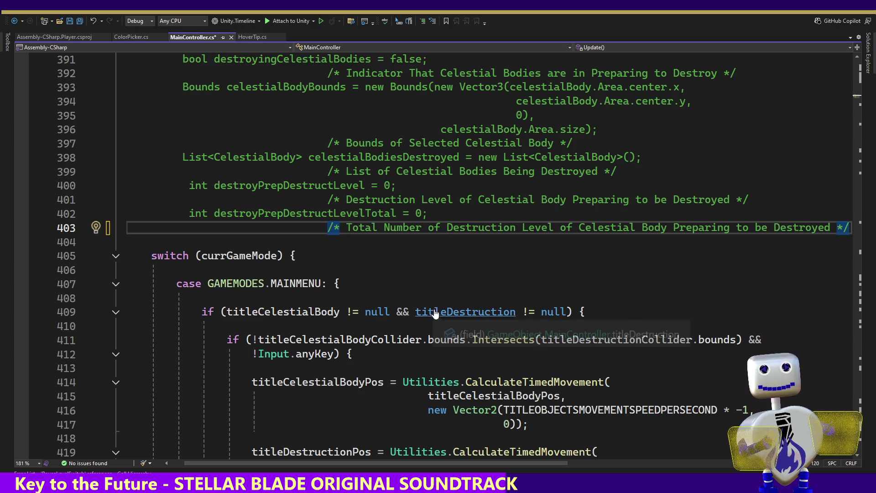
- Go to the PauseLevelSwitch method and remove the Space check block's closing brace
click(607, 46)
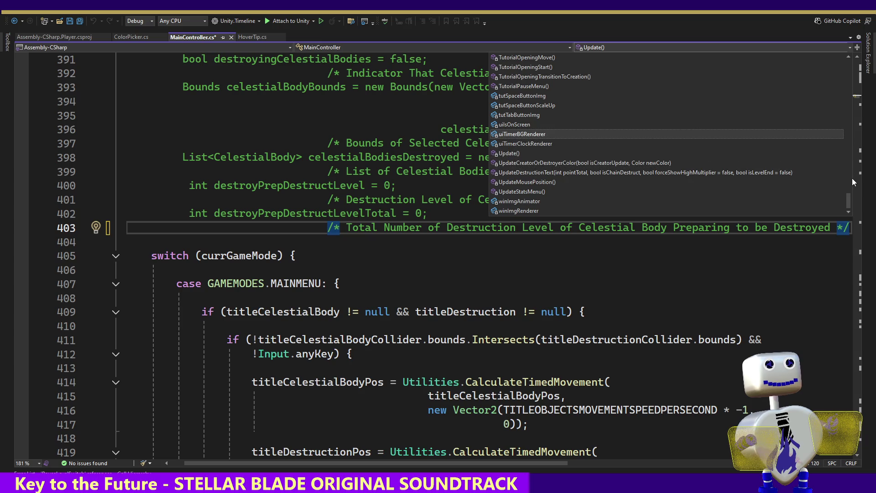
drag(850, 200, 850, 195)
drag(853, 185, 867, 138)
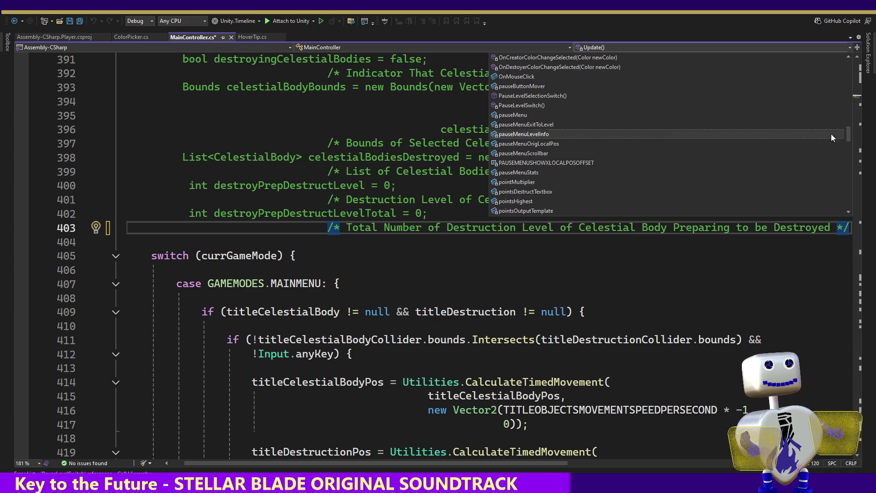
click(560, 106)
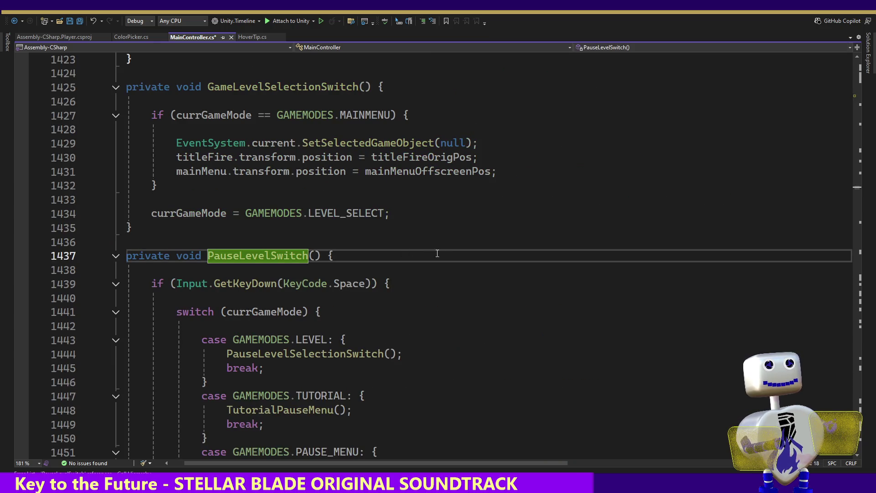
click(400, 281)
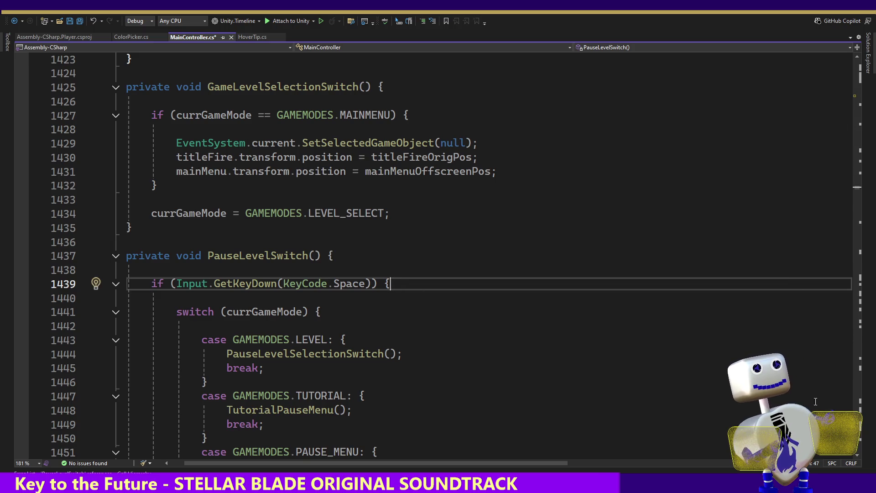
scroll(858, 457, down, 5)
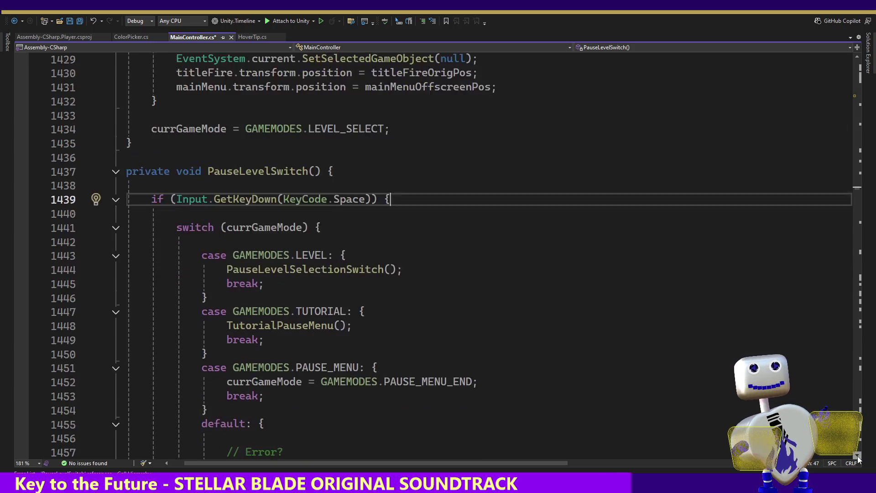
scroll(858, 456, down, 1)
click(169, 340)
key(BackSpace)
key(BackSpace)
key(BackSpace)
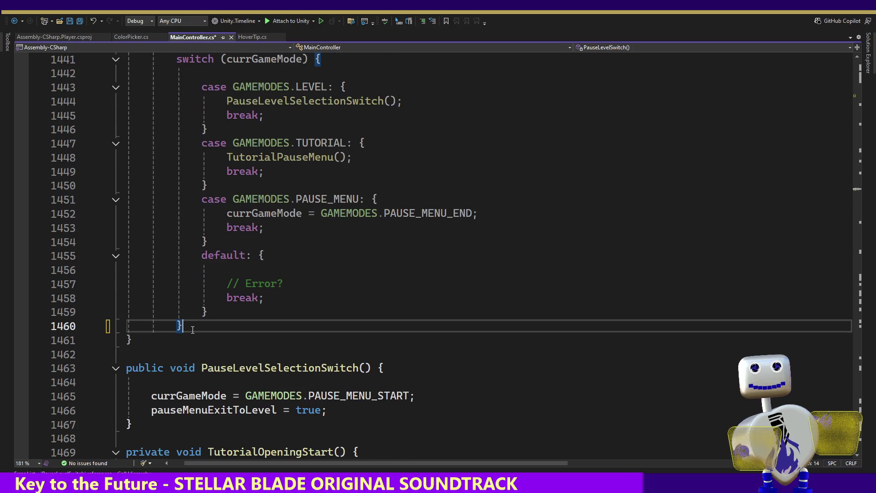
mouse_move(180, 325)
mouse_down()
mouse_move(121, 73)
mouse_move(107, 59)
mouse_move(117, 45)
mouse_move(133, 91)
mouse_up()
- Unindent the switch, delete the Input.GetKeyDown Space check line, and save MainController.cs
key(shift+Tab)
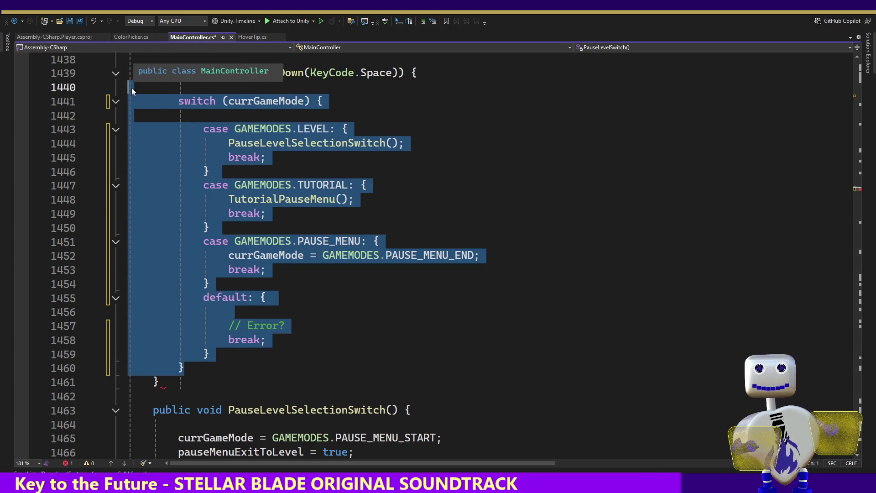
click(361, 92)
drag(361, 91, 316, 62)
key(Delete)
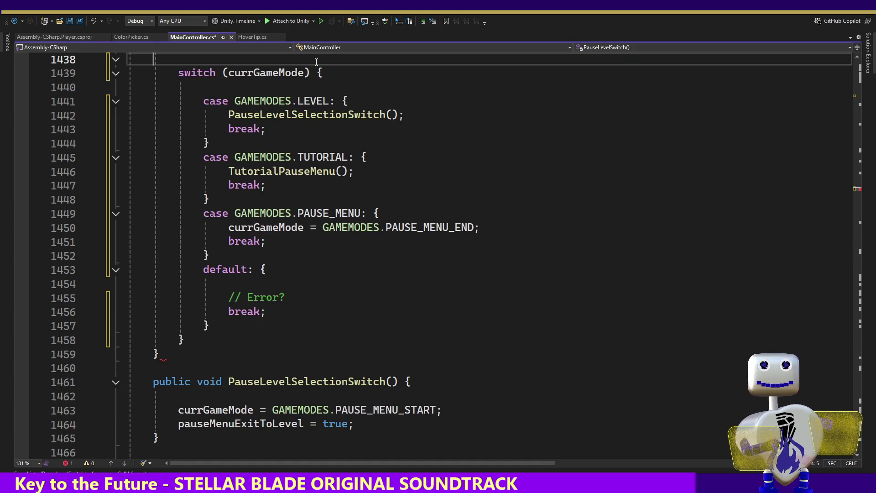
key(BackSpace)
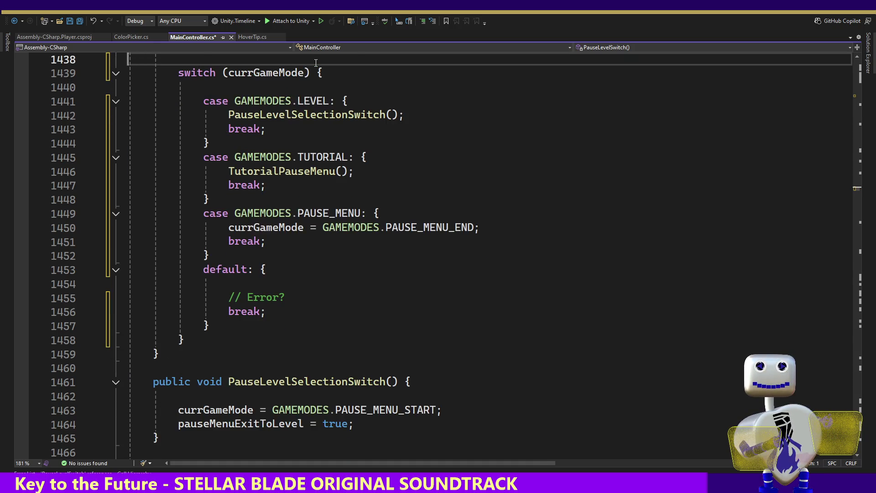
key(BackSpace)
key(Return)
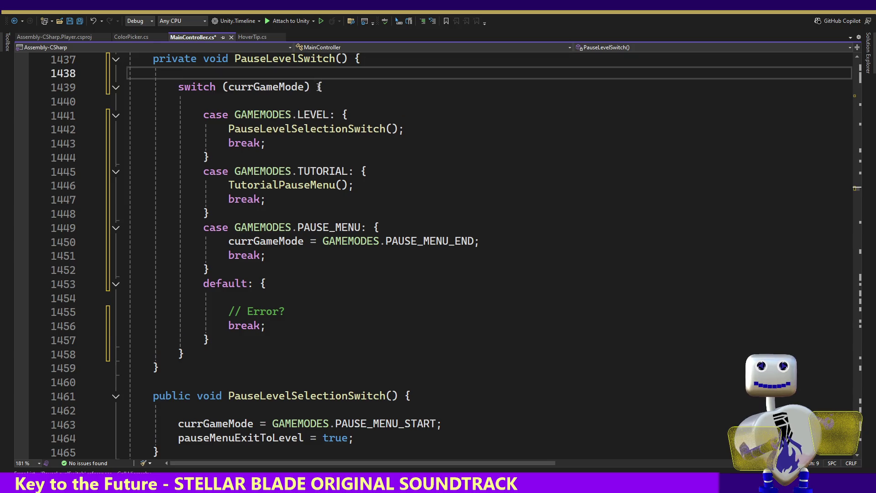
key(ctrl+s)
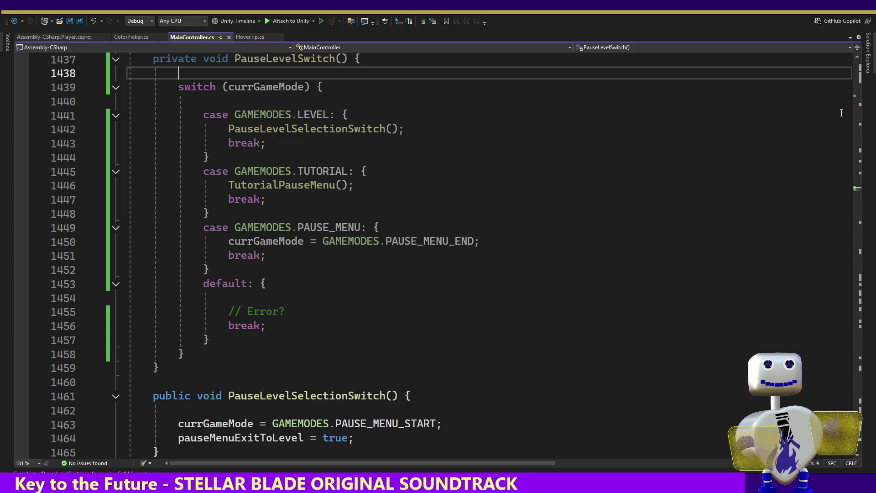
scroll(858, 193, down, 10)
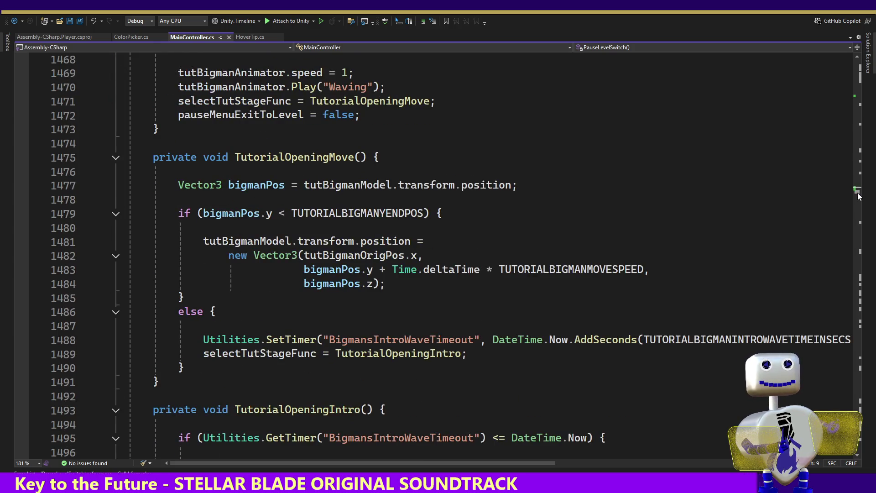
scroll(858, 196, up, 13)
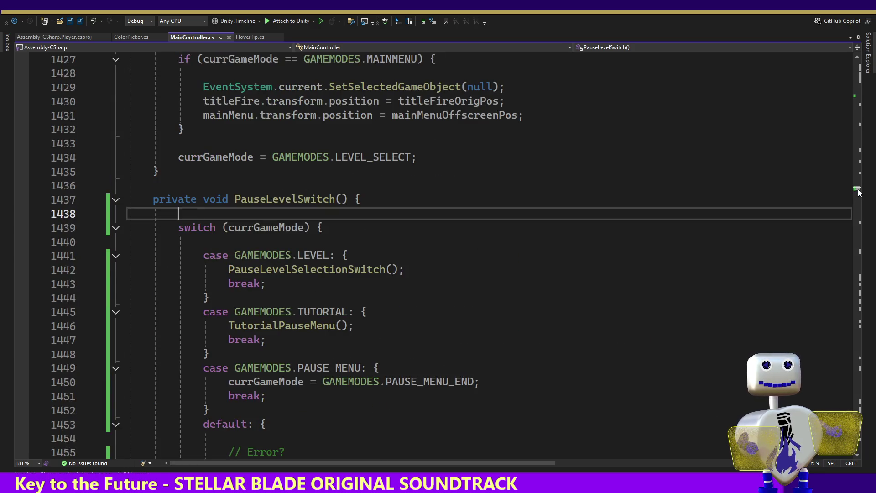
scroll(858, 192, up, 2)
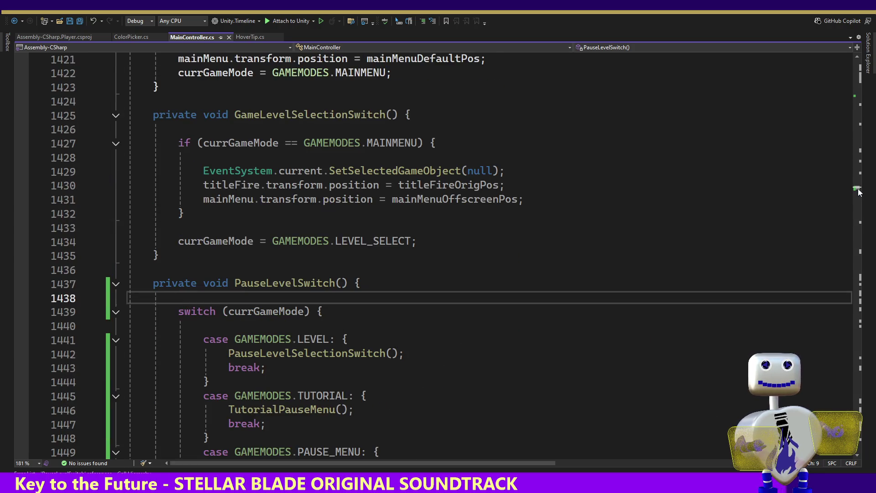
- Change PauseLevelSwitch's access modifier from private to public
double_click(291, 284)
mouse_move(357, 244)
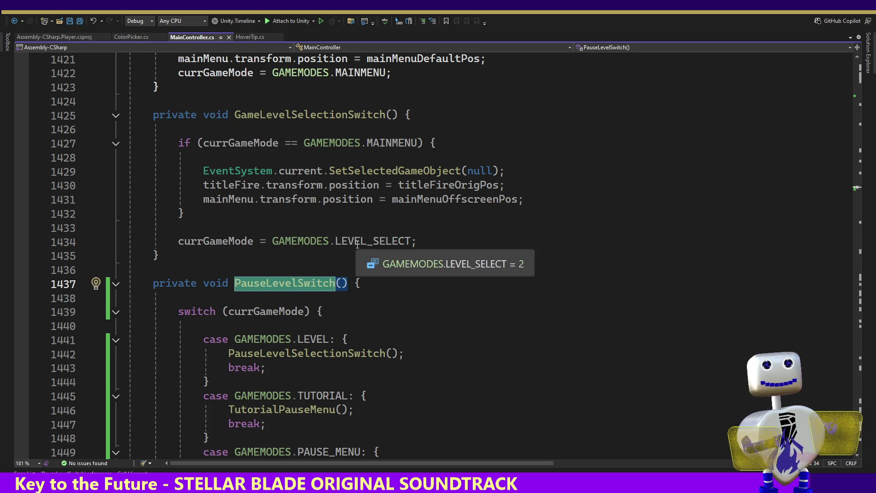
double_click(174, 283)
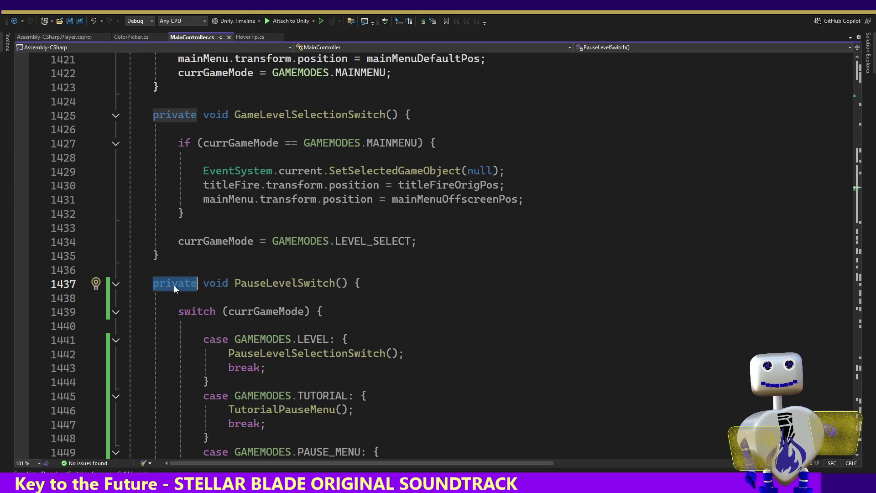
text(pr)
key(BackSpace)
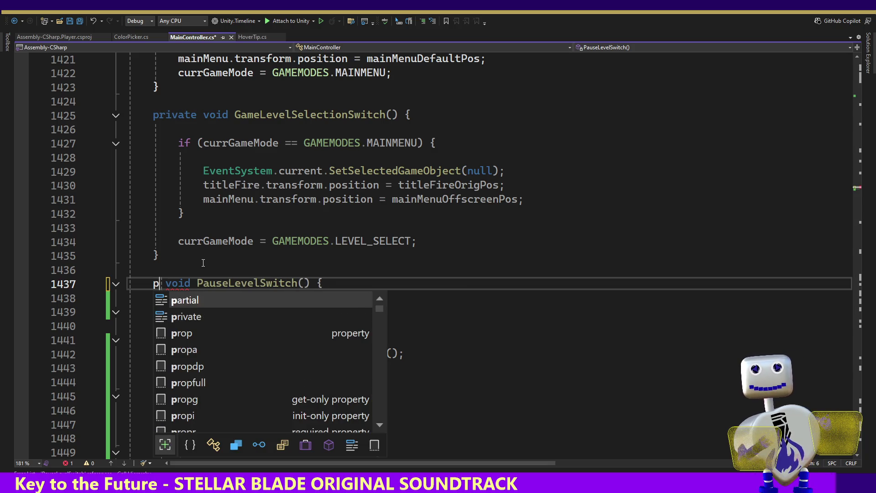
text(u)
key(Tab)
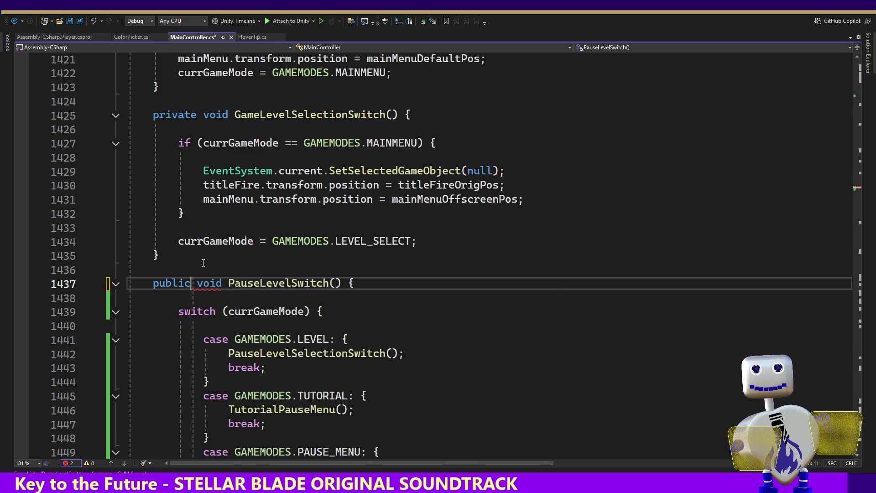
key(BackSpace)
key(BackSpace)
key(BackSpace)
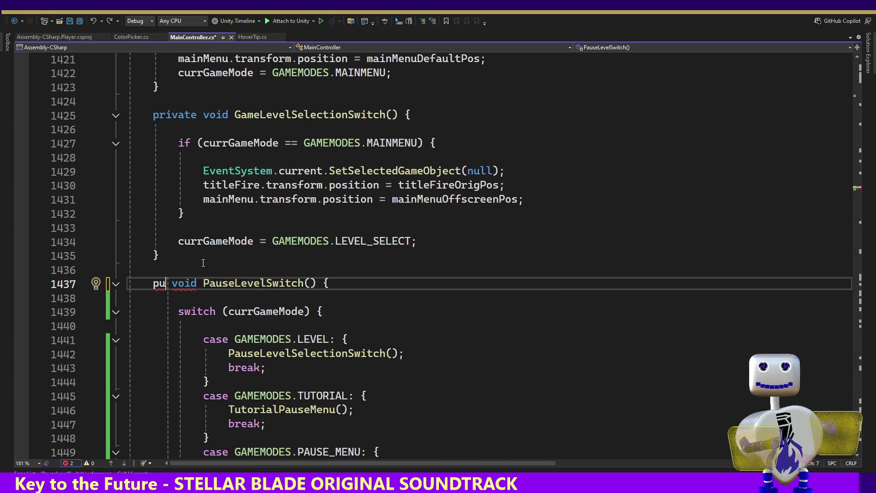
text(blic)
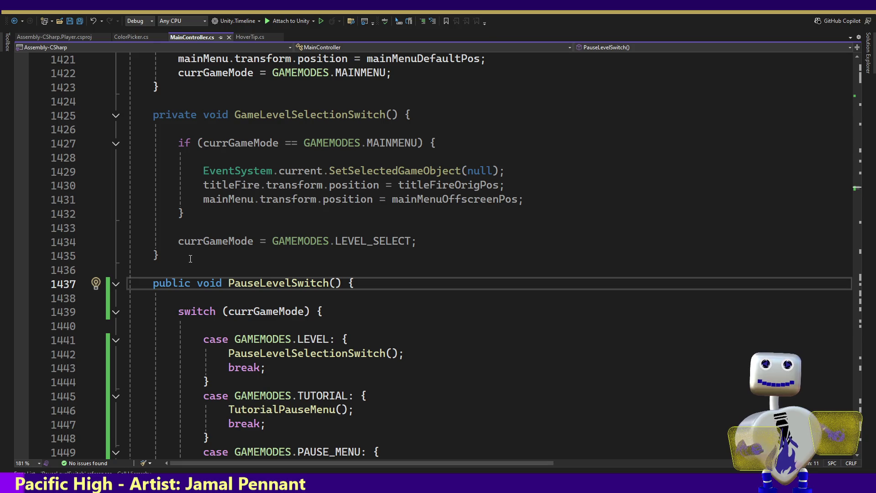
key(alt+Tab)
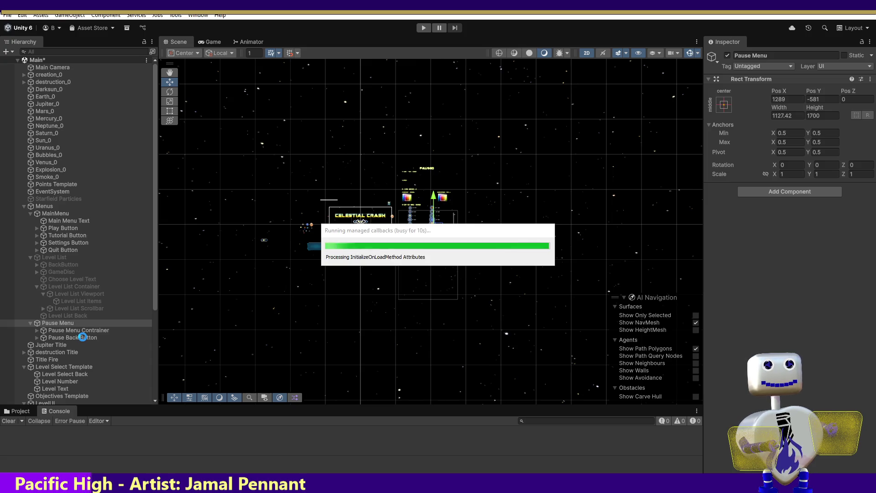
- Select Pause Back Button and scroll the Inspector down to its Button's On Click list
click(83, 338)
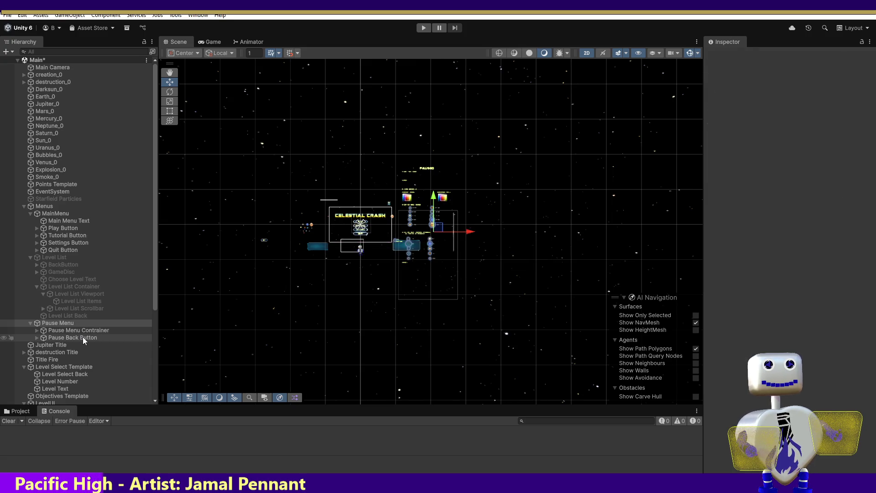
click(874, 269)
drag(873, 270, 816, 374)
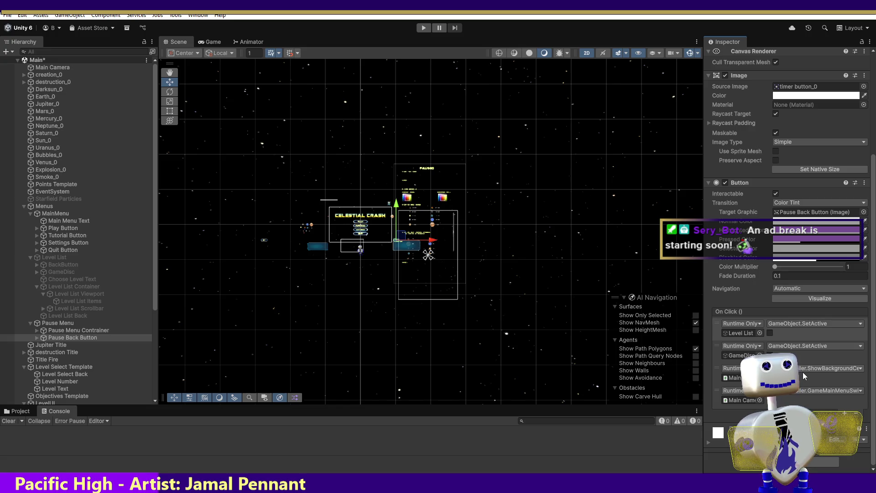
- Remove the Level List SetActive, GameDisc SetActive and ShowBackground On Click entries
click(831, 334)
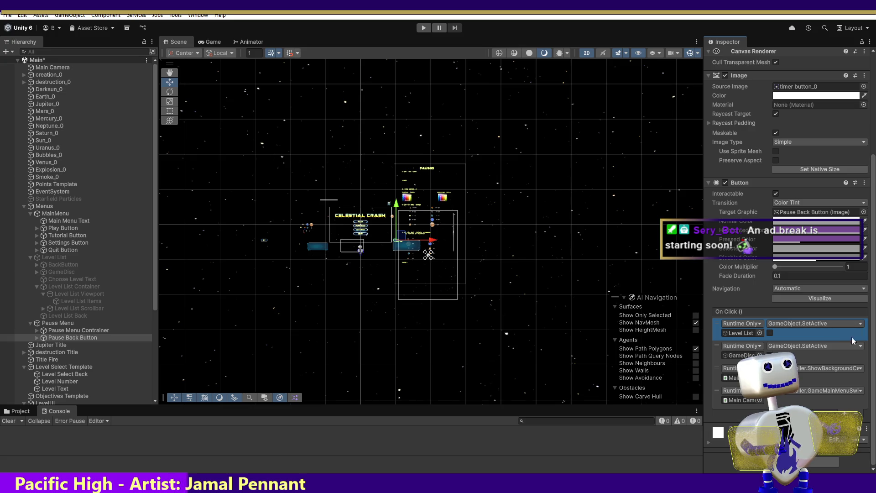
click(855, 414)
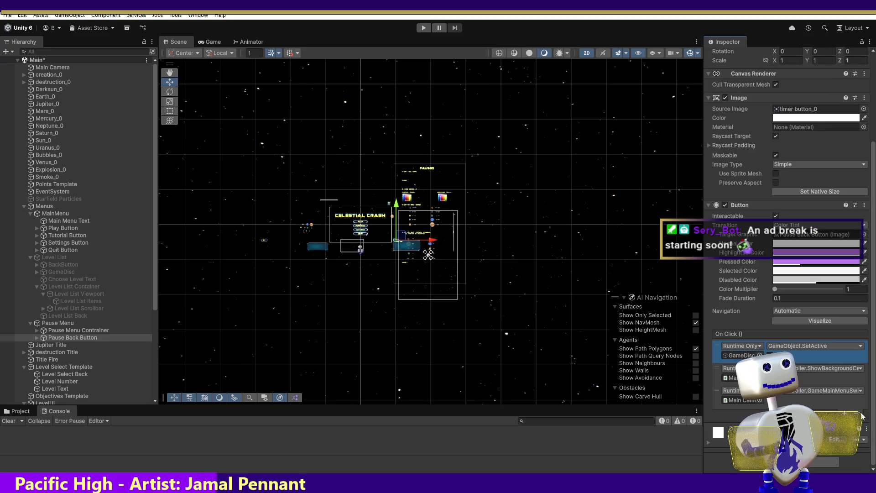
click(861, 407)
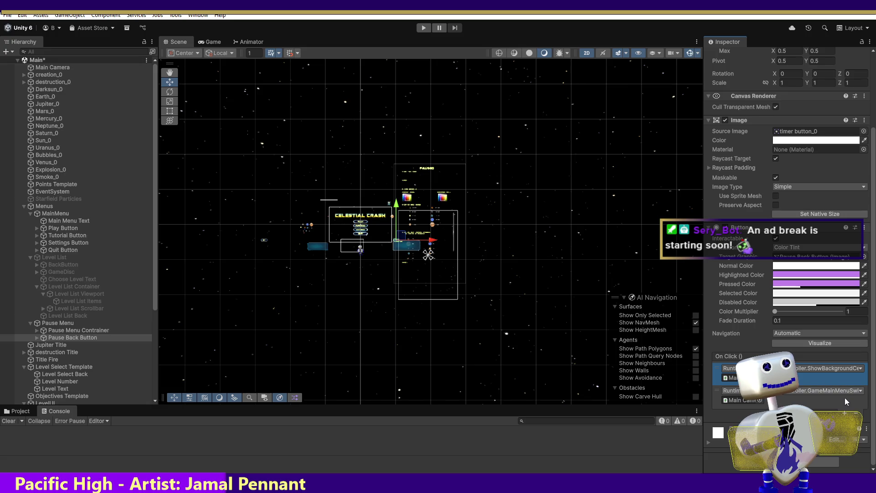
click(862, 415)
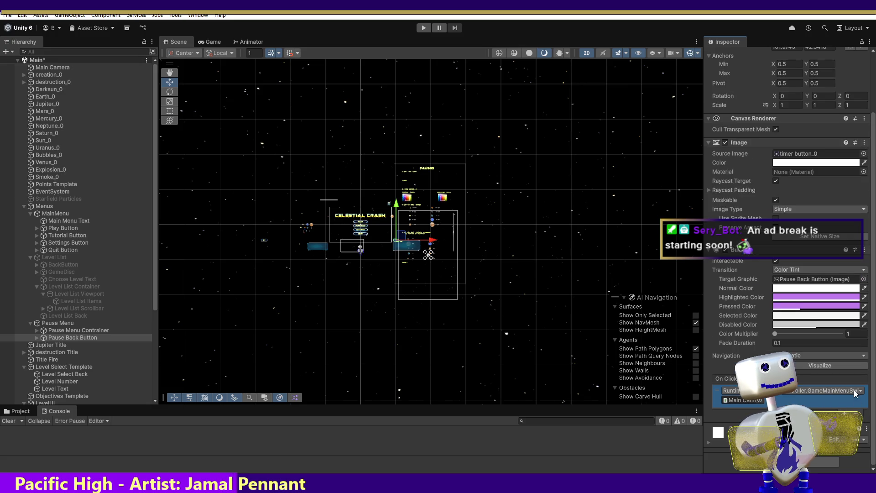
- Set the remaining On Click entry's function to MainController.PauseLevelSwitch()
click(856, 391)
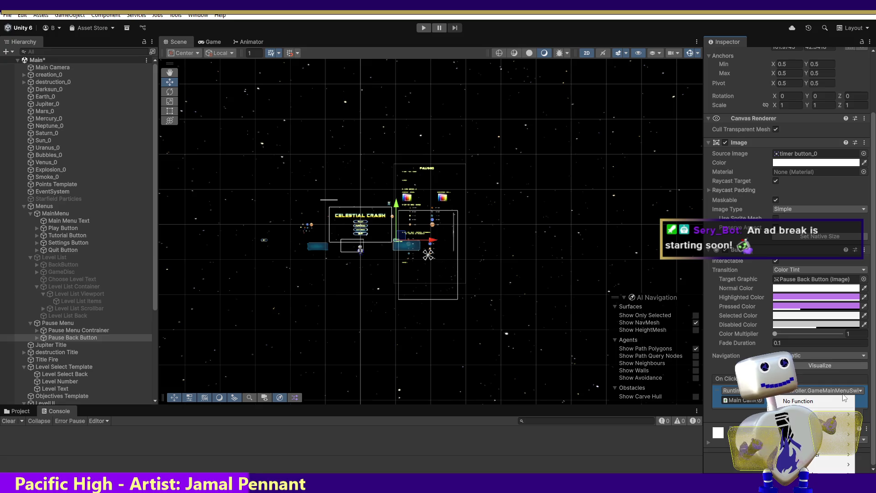
mouse_move(829, 414)
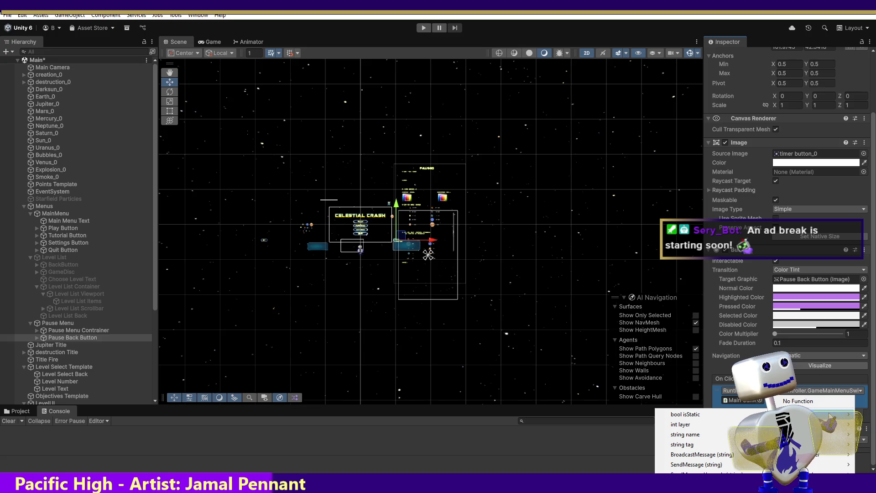
mouse_move(831, 454)
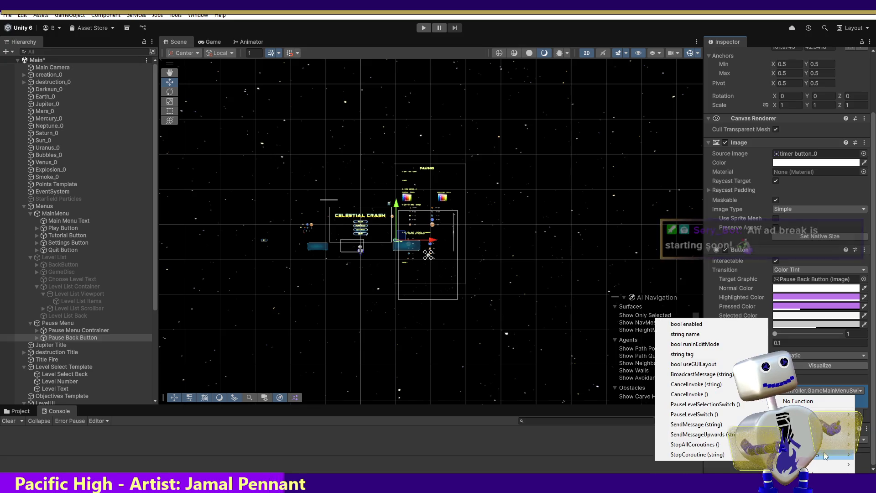
click(700, 415)
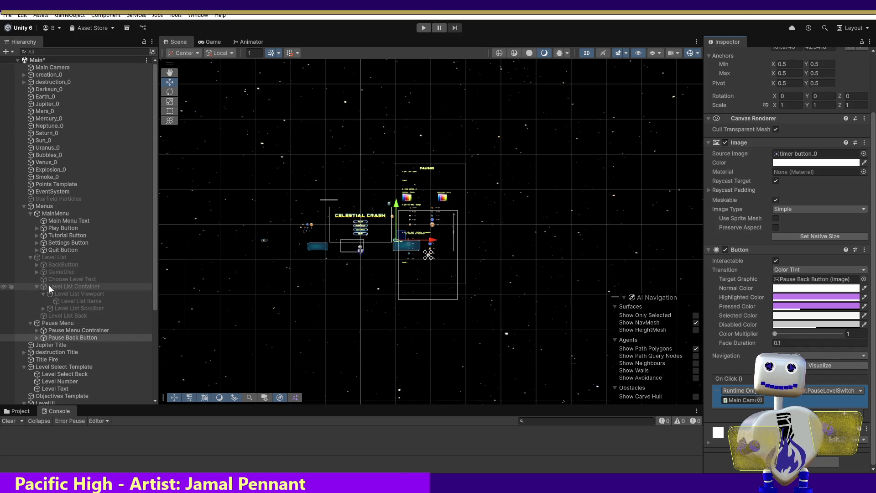
- Compare the On Click events of BackButton, Pause Back Button and the in-level Pause Button
click(61, 265)
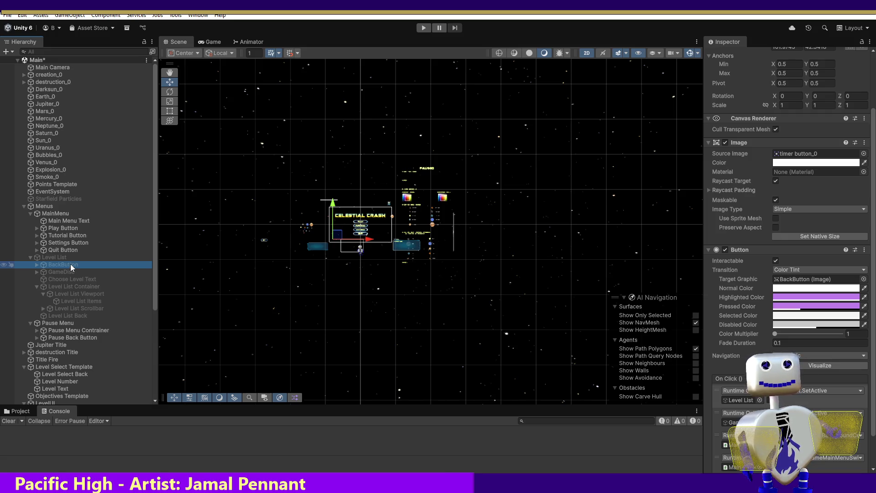
click(62, 338)
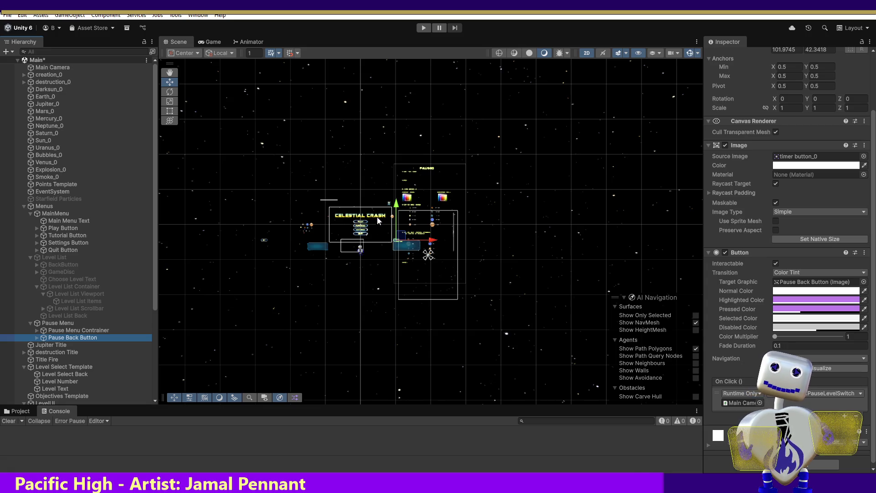
click(387, 205)
click(389, 202)
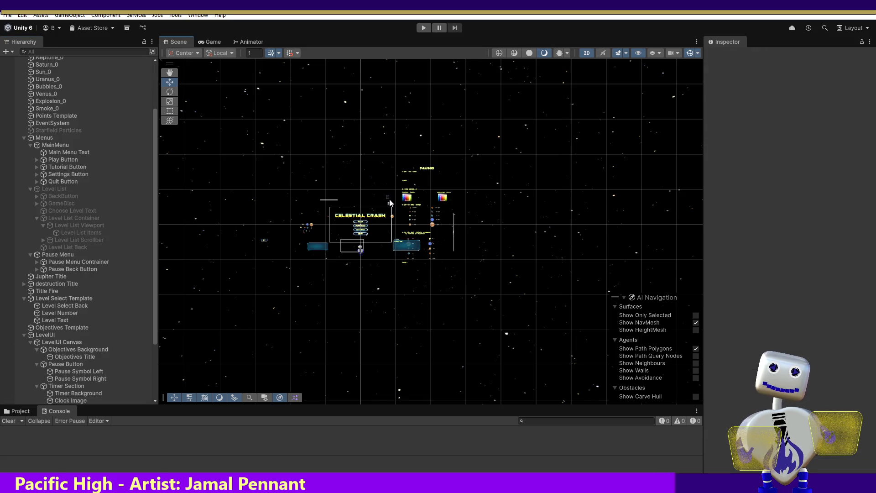
click(389, 202)
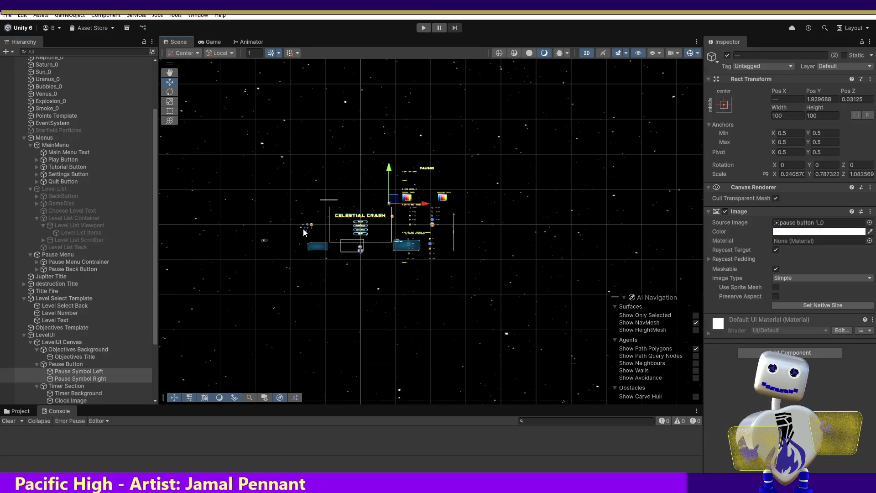
click(66, 363)
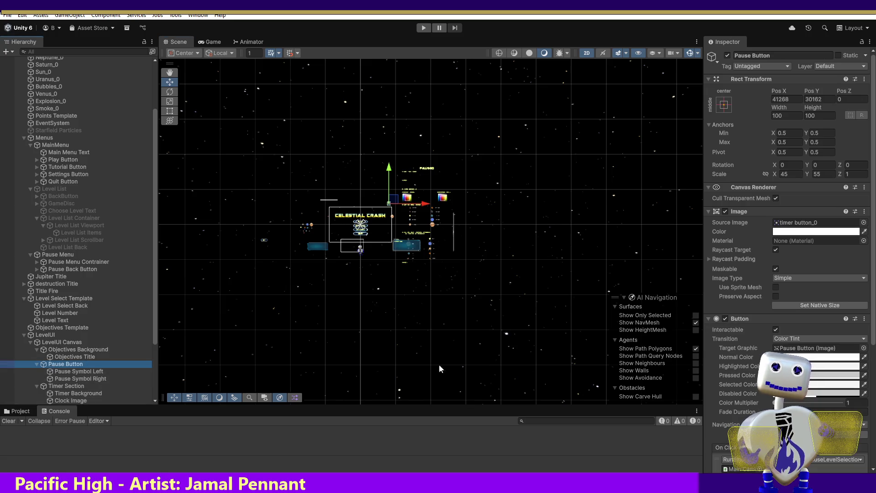
drag(873, 332, 873, 383)
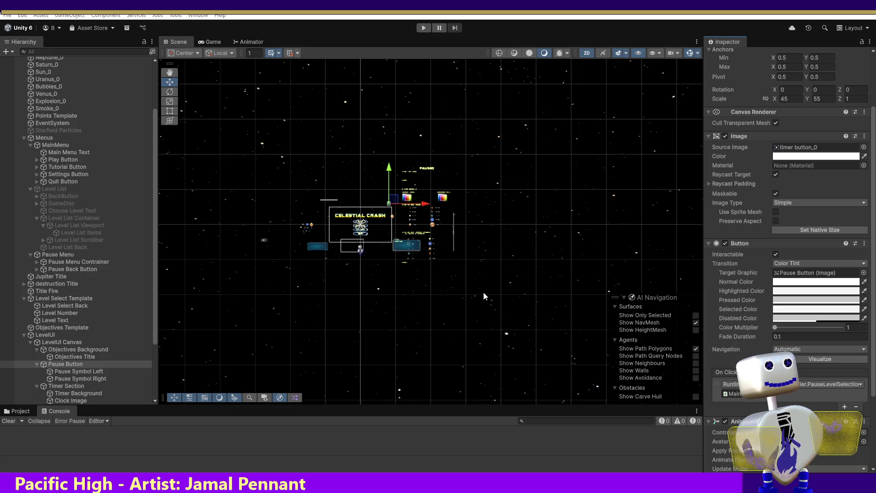
key(alt+Tab)
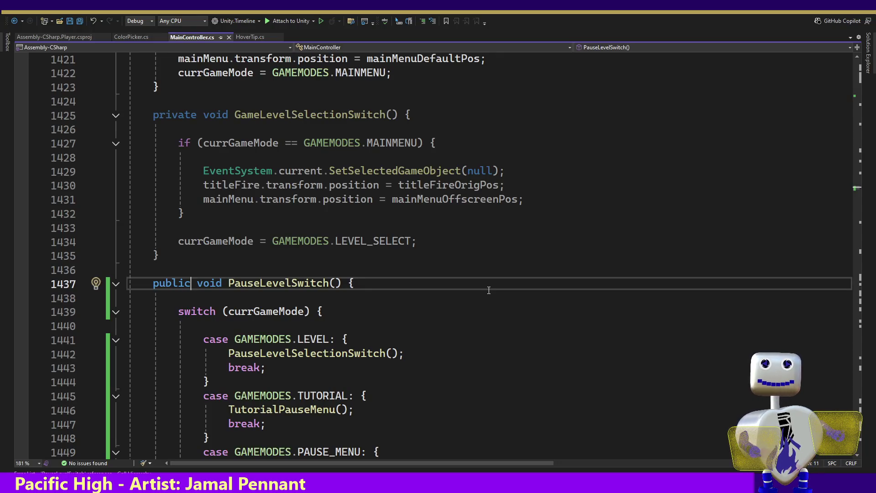
scroll(858, 193, down, 7)
scroll(858, 193, down, 10)
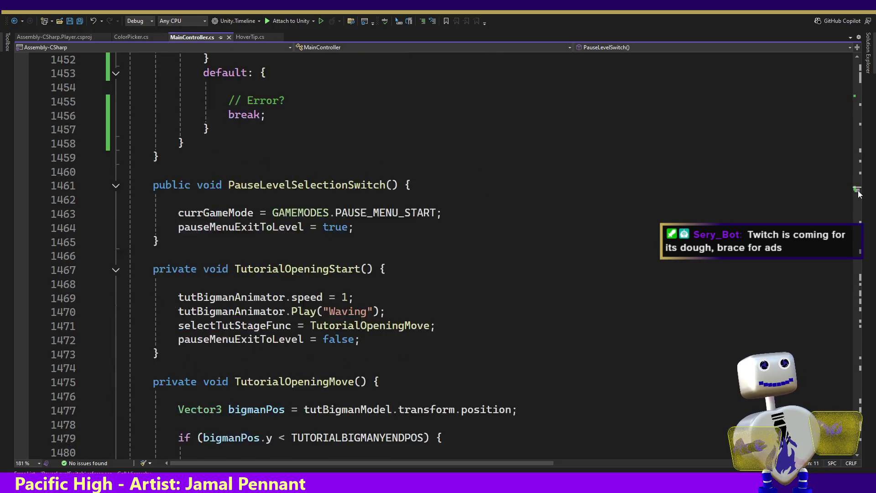
scroll(363, 347, up, 16)
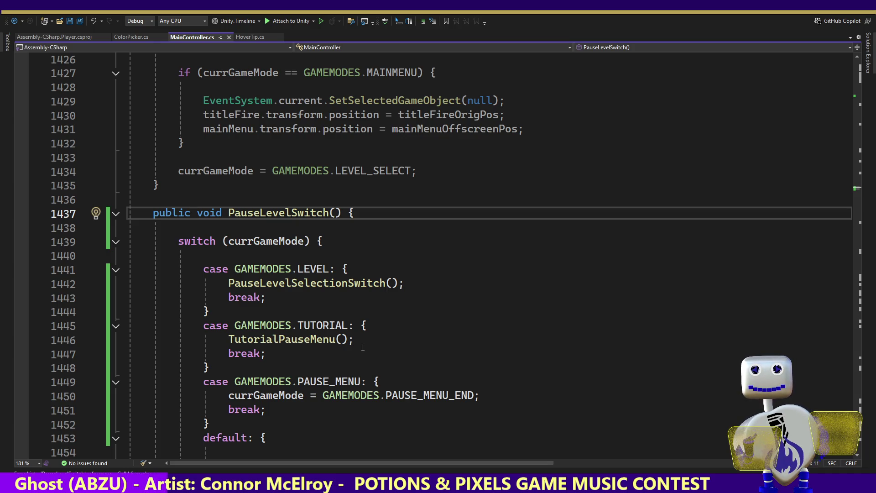
double_click(303, 212)
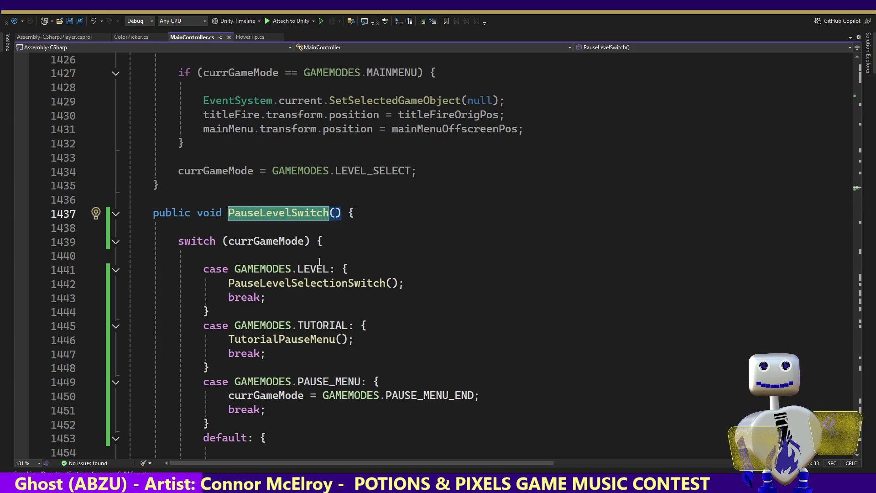
mouse_move(329, 381)
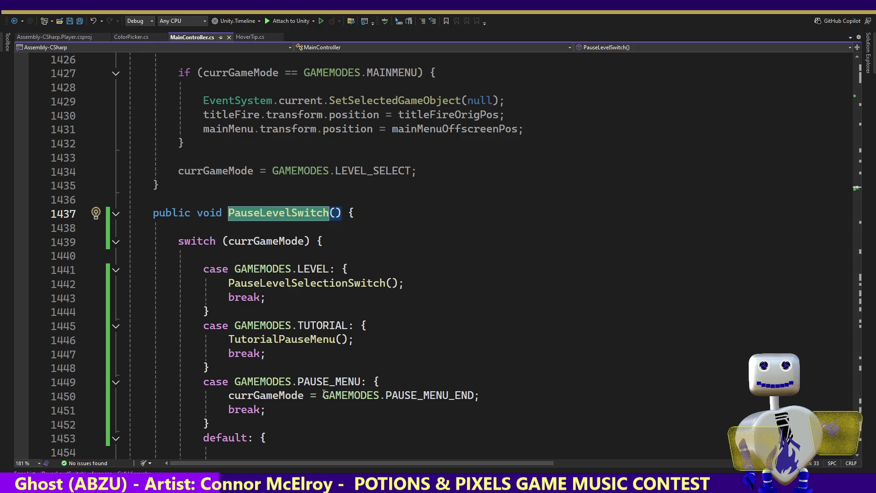
right_click(288, 211)
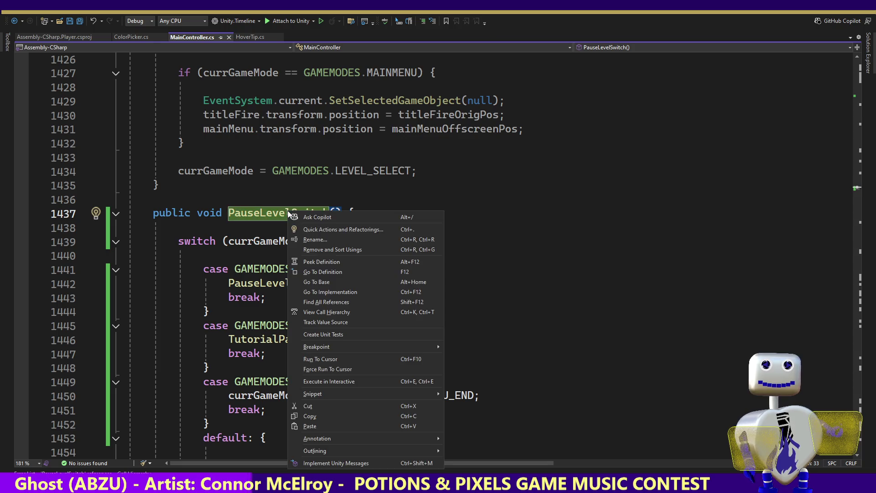
click(322, 303)
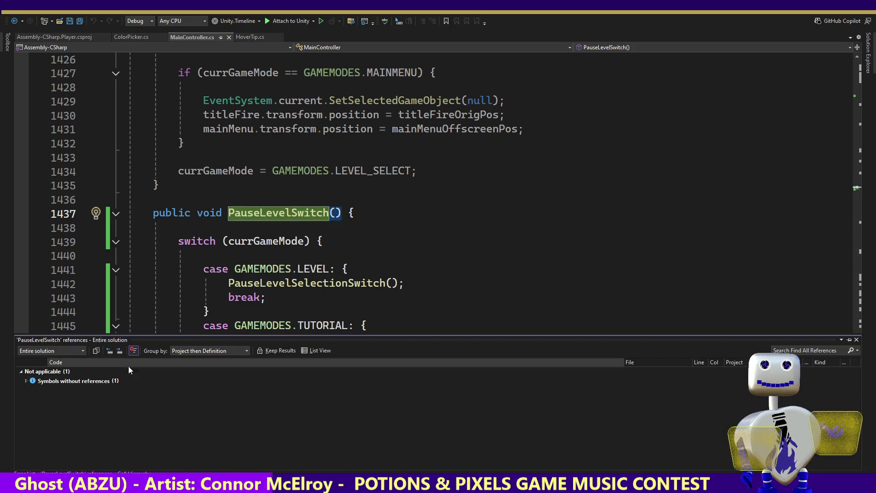
click(247, 283)
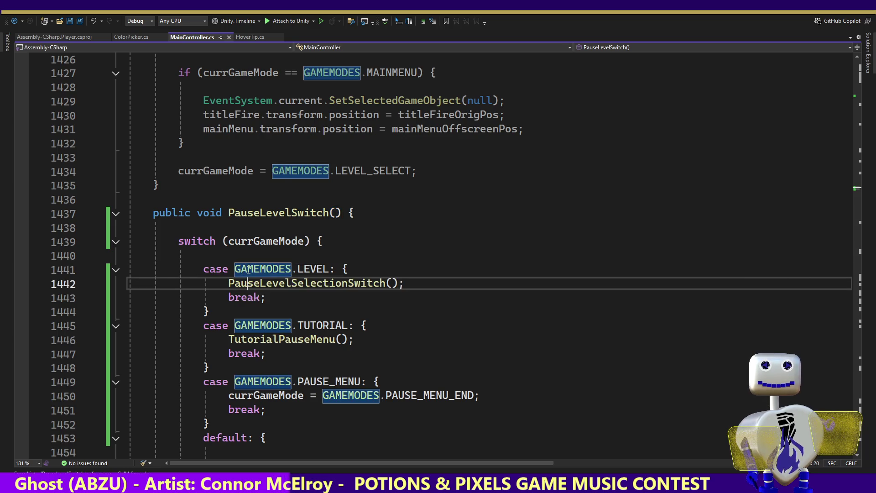
key(Down)
key(Down)
key(Down)
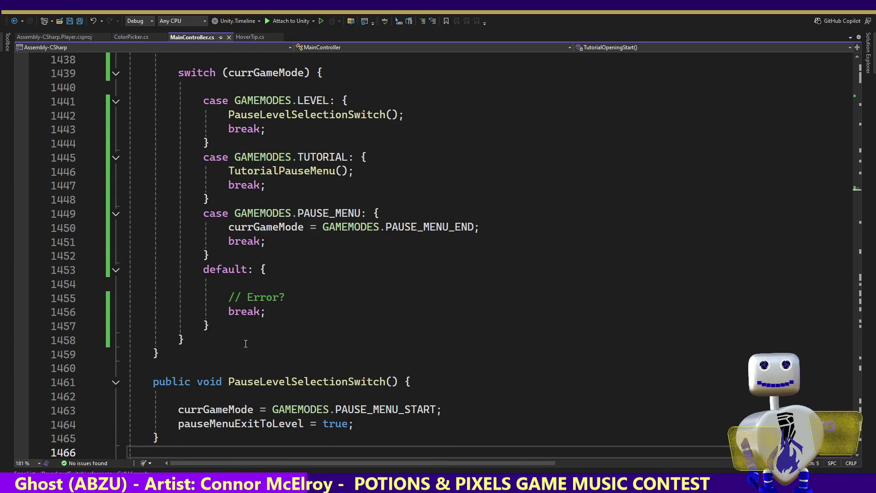
key(Up)
key(Up)
key(Up)
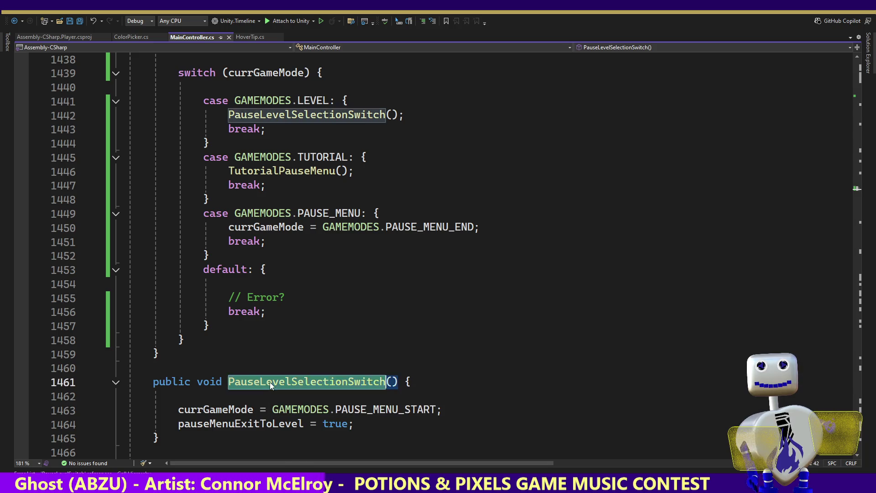
right_click(270, 382)
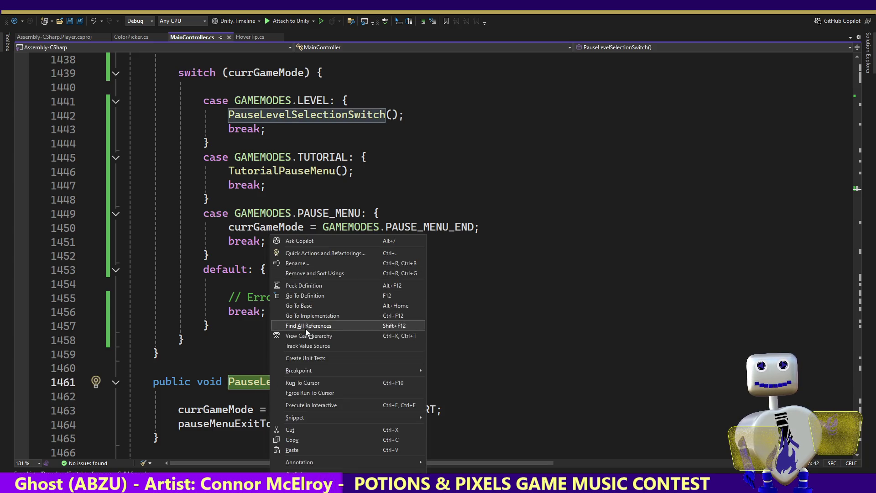
click(305, 325)
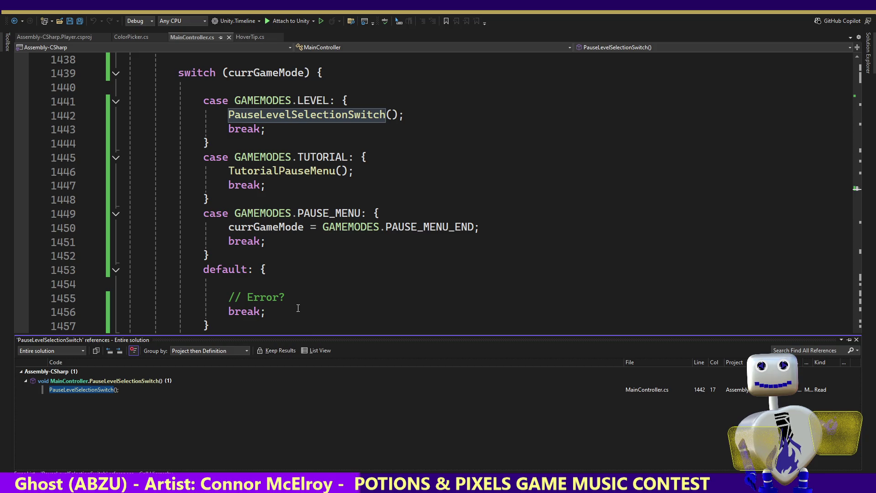
click(78, 390)
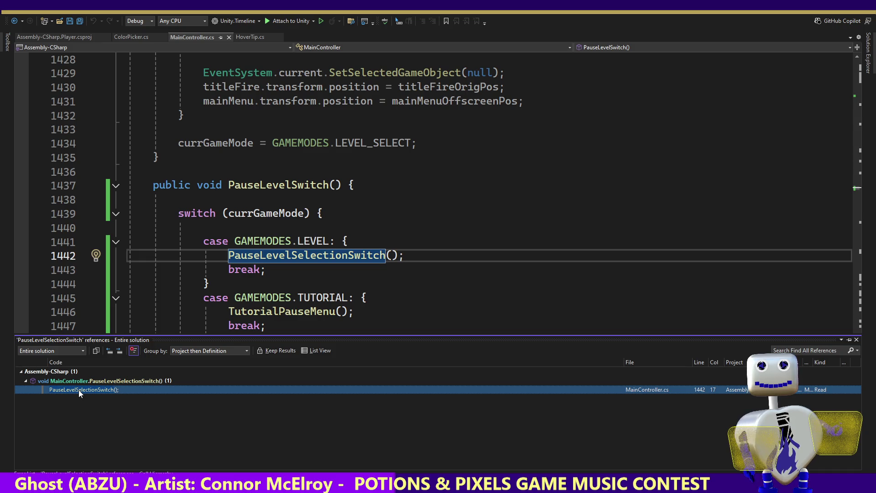
click(238, 294)
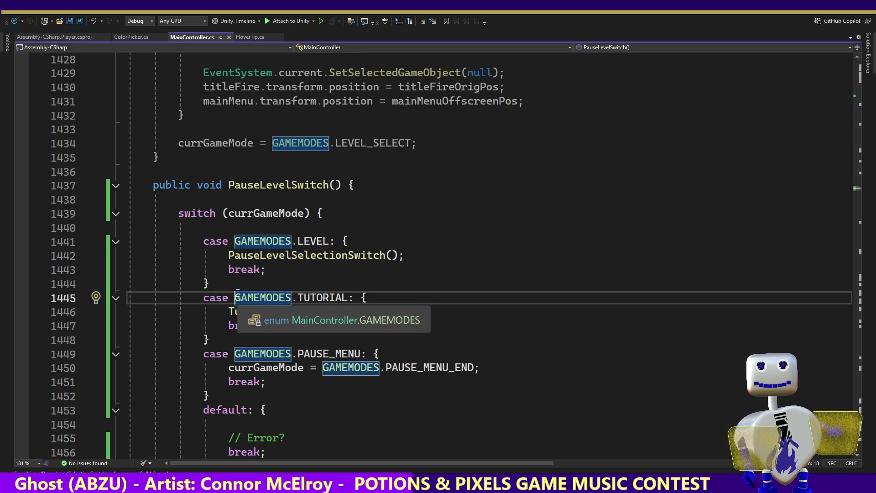
drag(329, 271, 133, 241)
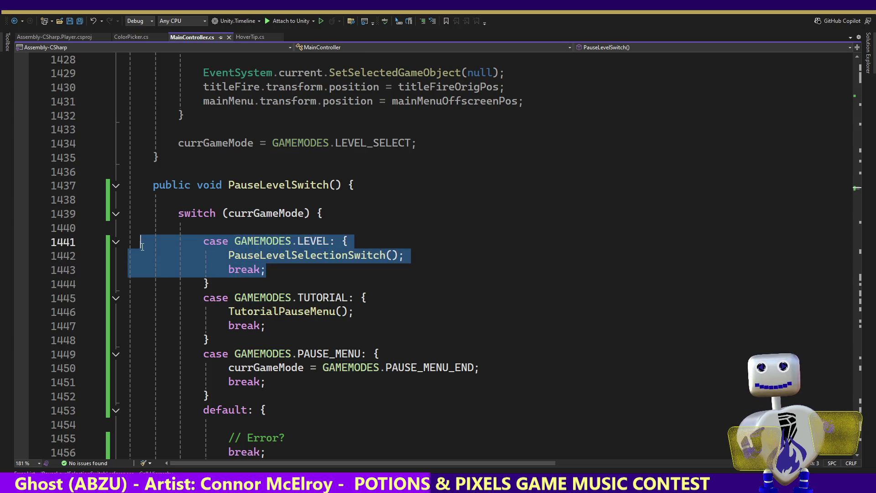
double_click(275, 184)
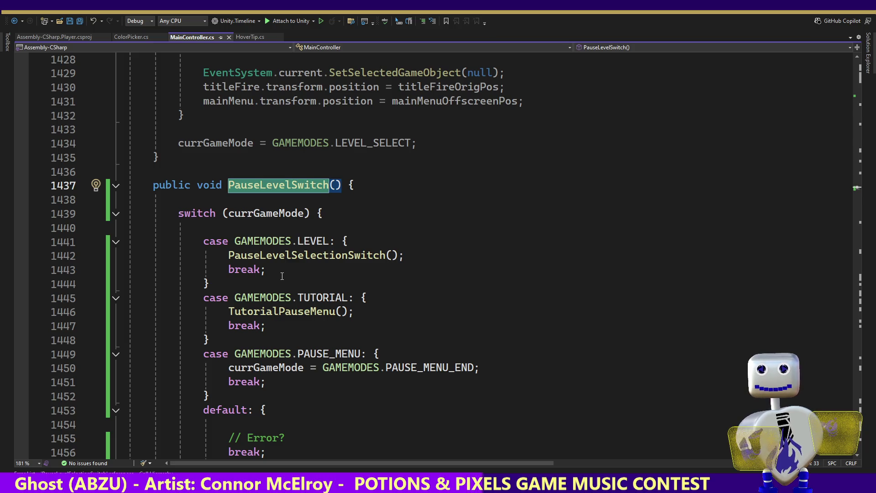
drag(212, 283, 113, 241)
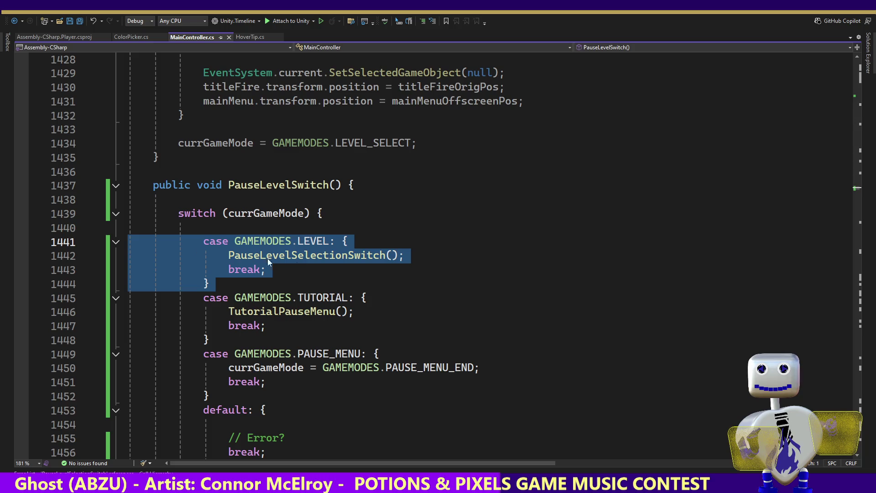
- View the PauseLevelSelectionSwitch definition and its default case's // Error? comment
double_click(305, 260)
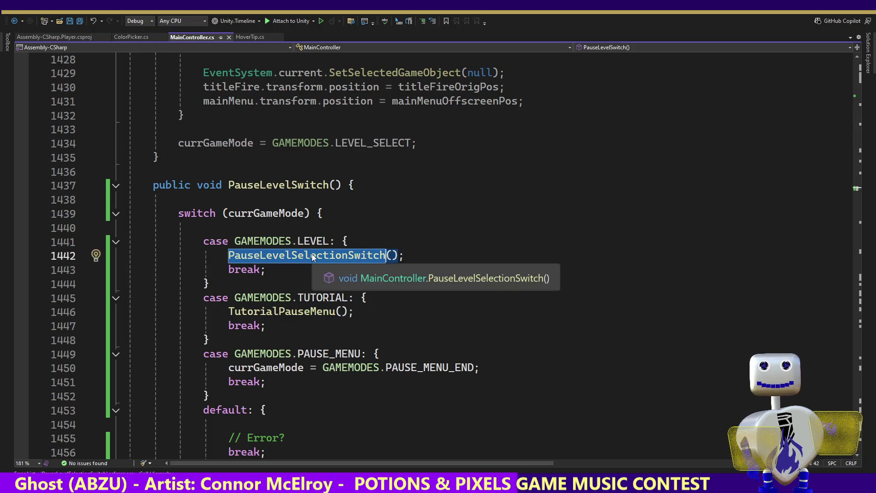
ctrl+click(306, 256)
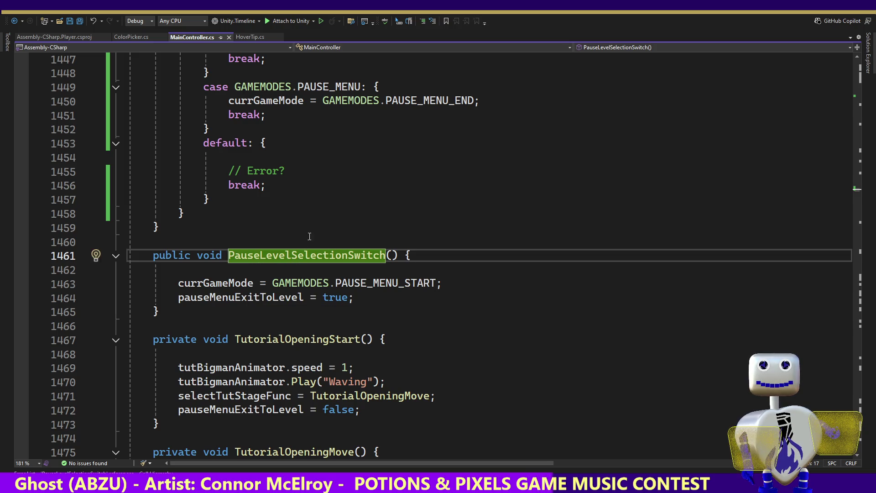
click(300, 185)
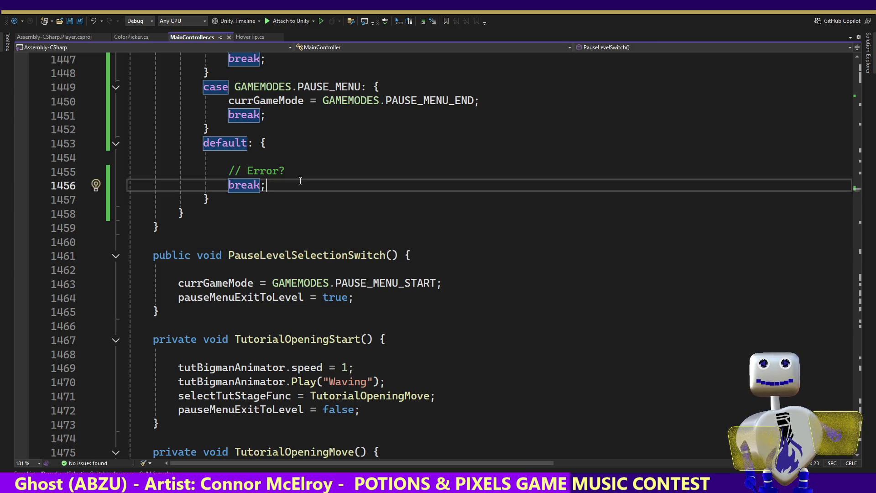
key(Up)
key(Up)
key(Up)
key(Up)
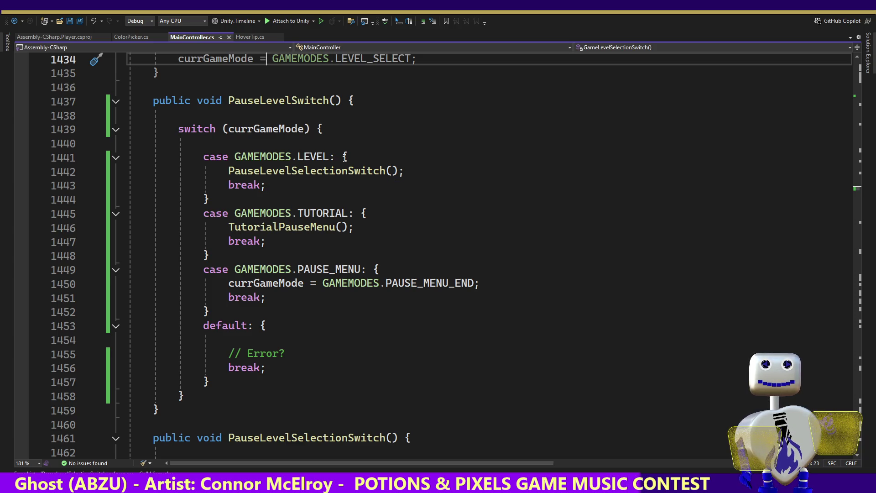
- In the PAUSE_MENU case, select PAUSE_MENU_END on line 1450 and open its code actions
mouse_move(223, 314)
mouse_down()
mouse_move(86, 284)
mouse_move(88, 272)
mouse_up()
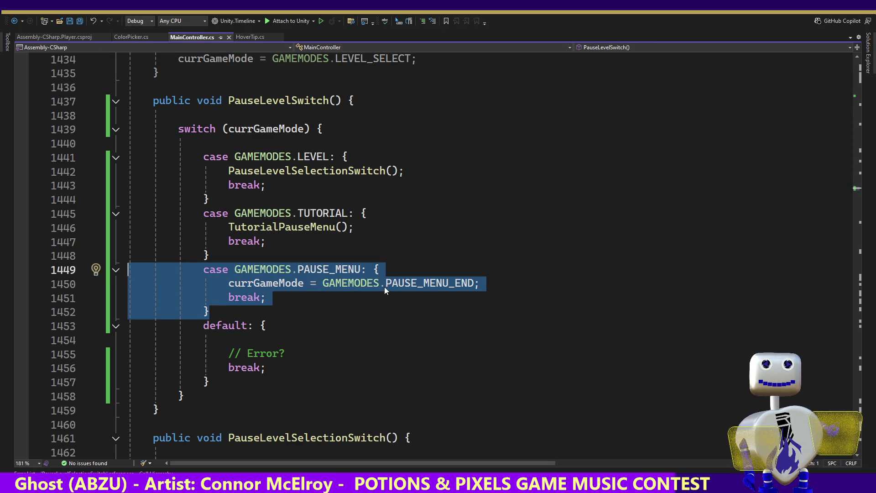
click(261, 285)
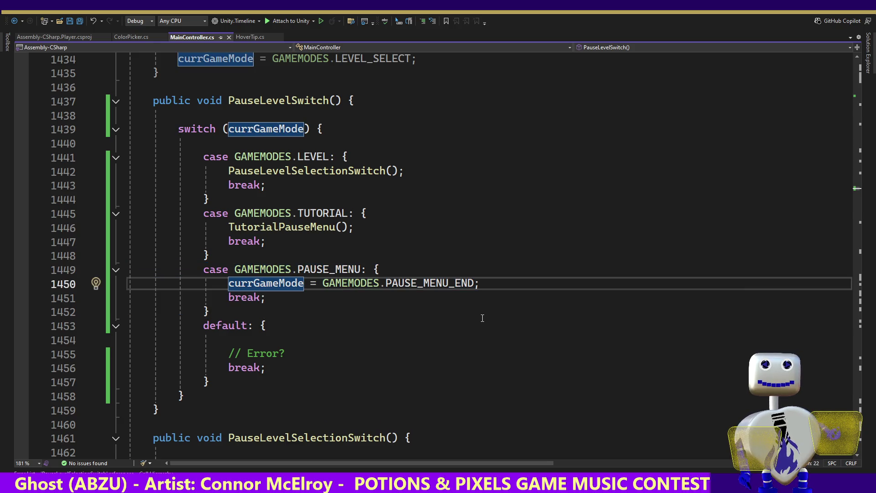
mouse_move(376, 284)
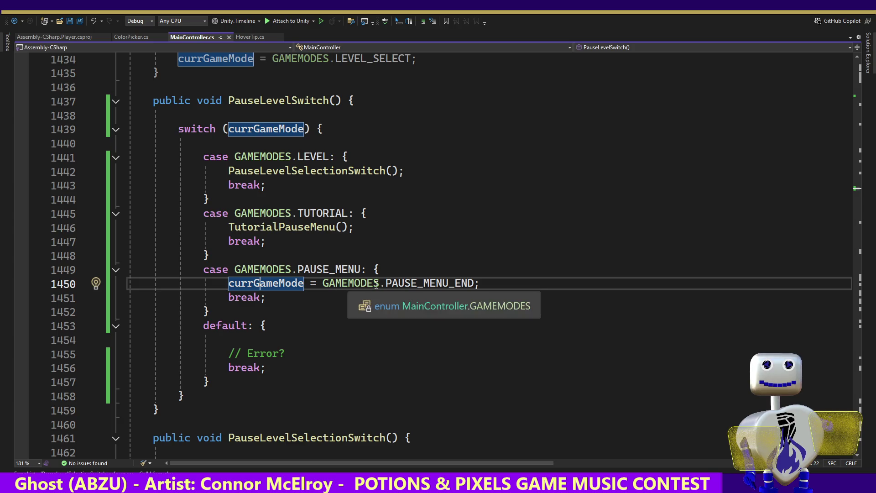
double_click(422, 285)
right_click(422, 285)
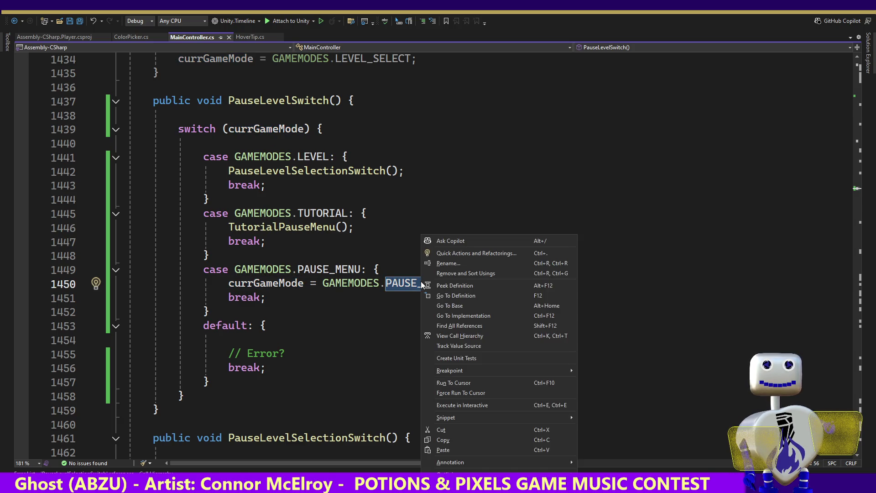
- Find PAUSE_MENU_END references, go to its line 915 case and reach the pauseMenuExitToLevel check
click(460, 326)
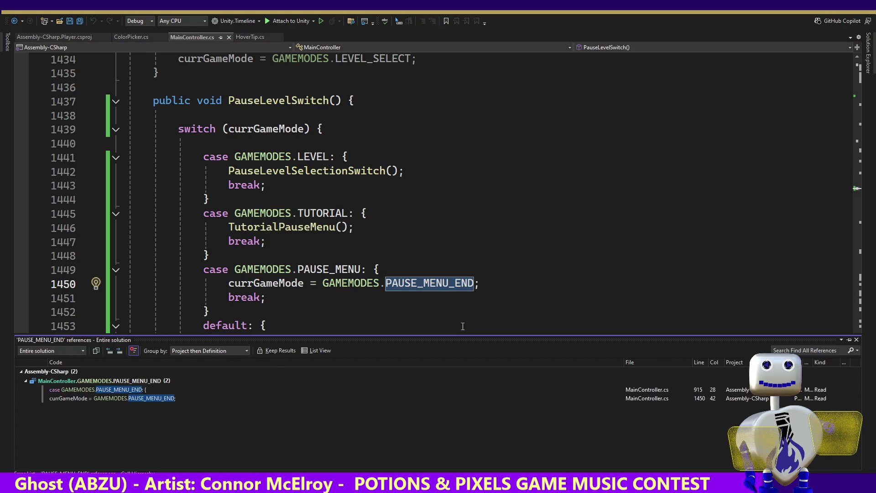
click(155, 396)
click(146, 390)
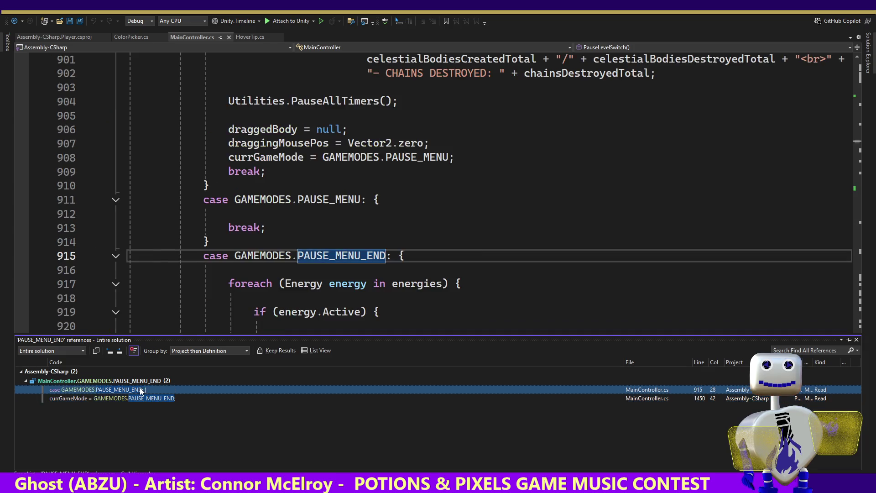
click(373, 290)
key(Down)
key(Down)
key(Down)
key(Down)
key(Down)
key(Down)
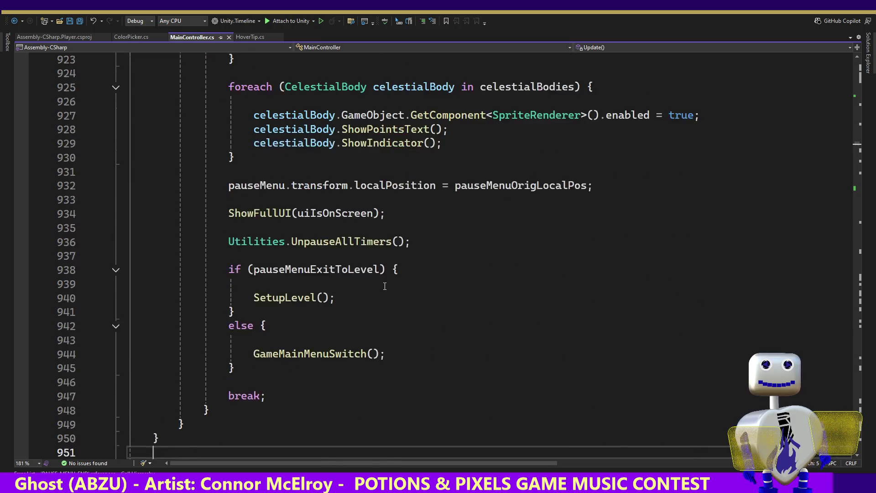
key(Up)
key(Up)
key(Up)
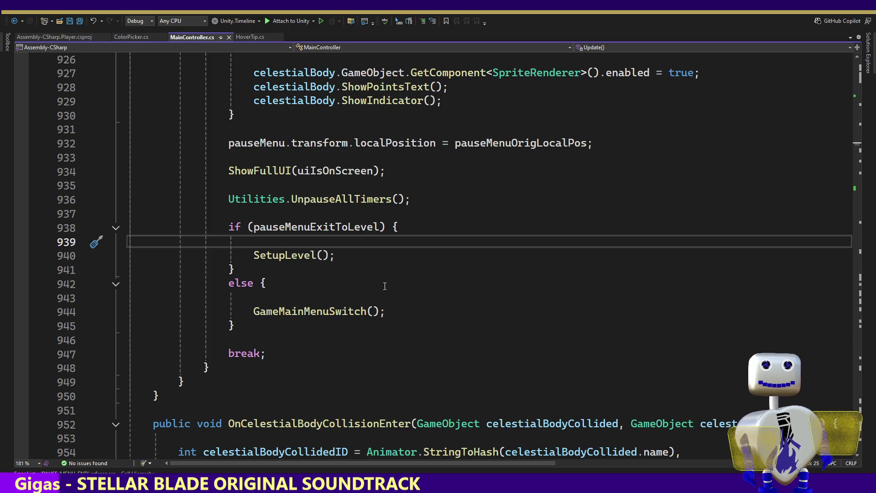
- Undo, then redo the PauseLevelSwitch declaration and full switch block, and return to Unity
key(ctrl+z)
key(ctrl+z)
key(ctrl+z)
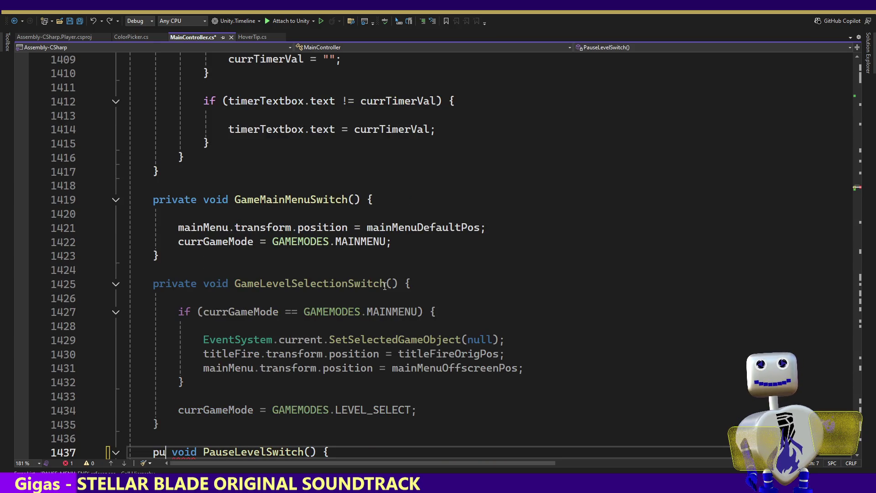
key(ctrl+y)
key(ctrl+y)
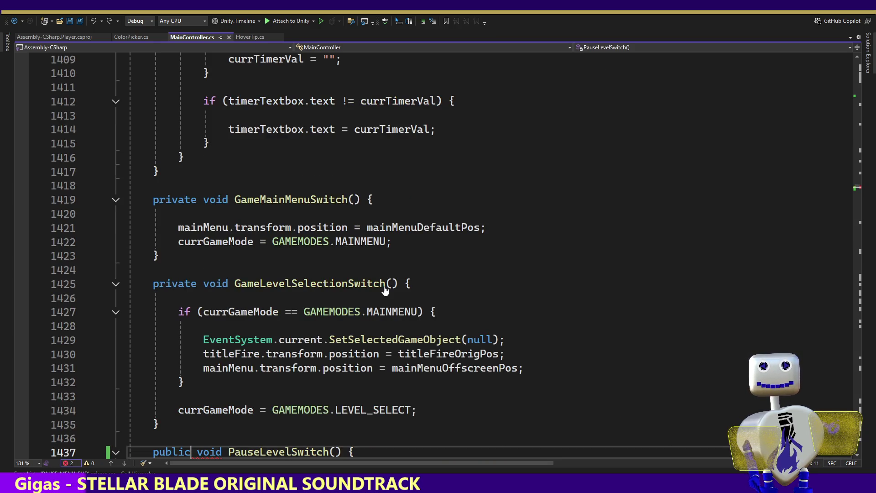
key(ctrl+y)
key(ctrl+y)
key(ctrl+y)
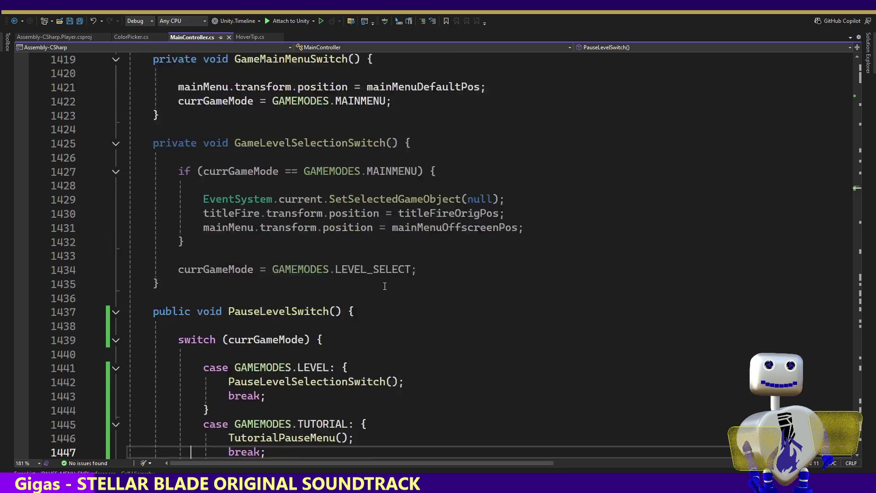
key(ctrl+y)
key(ctrl+y)
key(ctrl+y)
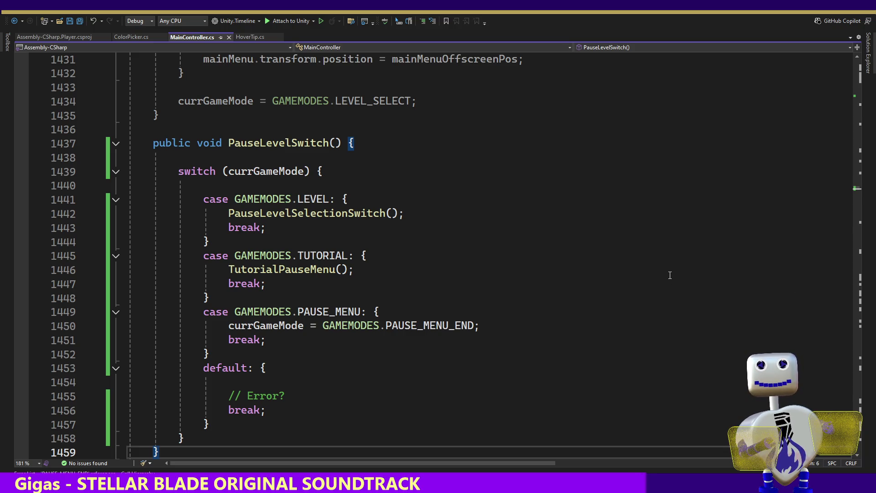
key(alt+Tab)
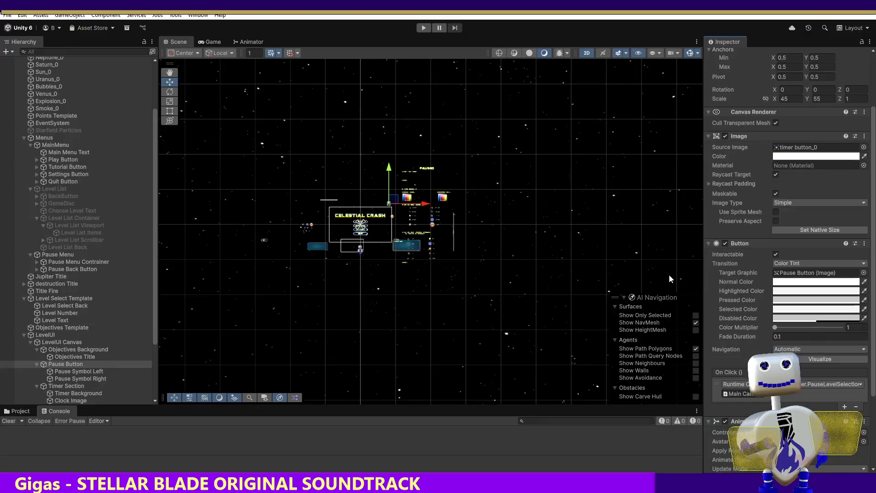
- Play-test: open level selection, go back, reopen it and start the Skill Challenge level
click(423, 29)
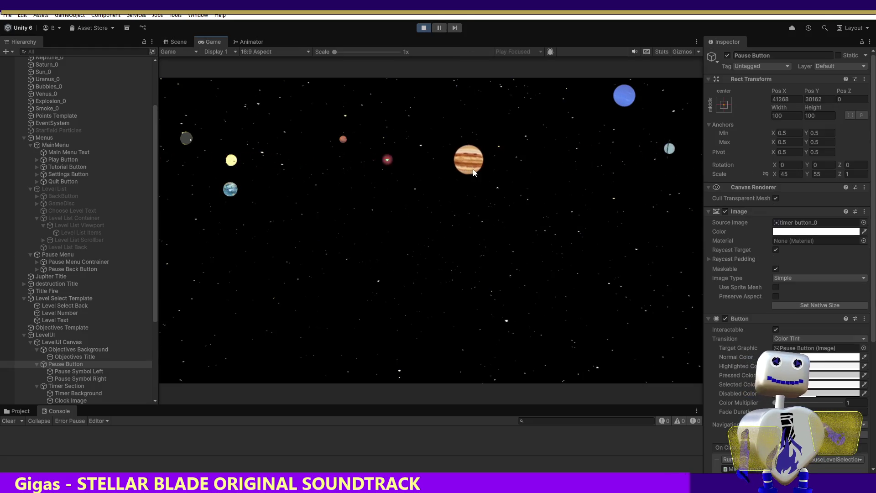
click(456, 206)
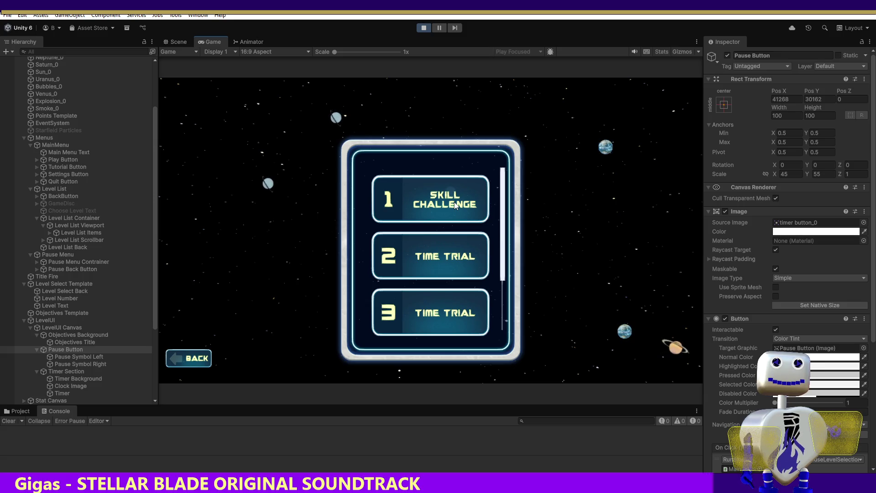
click(191, 358)
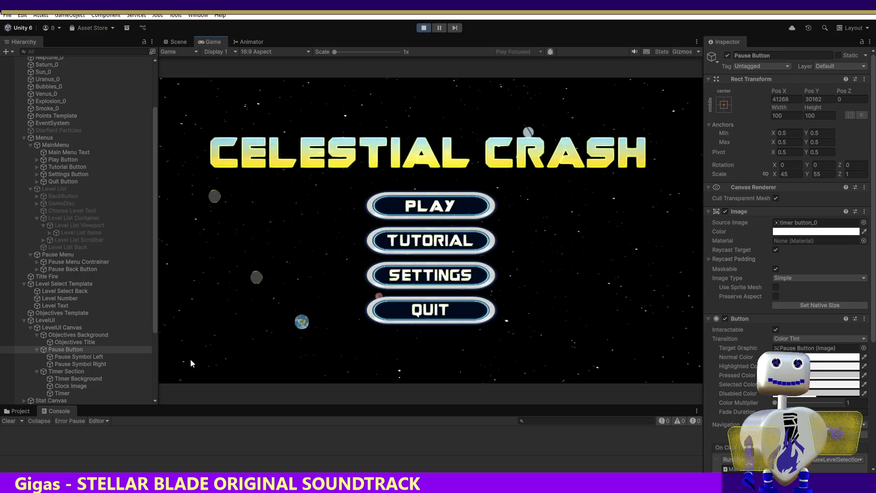
click(402, 208)
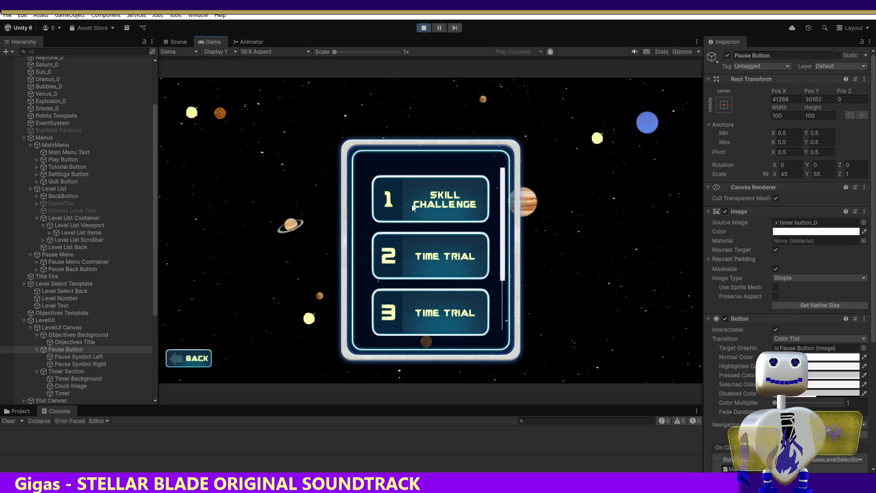
click(407, 204)
click(613, 243)
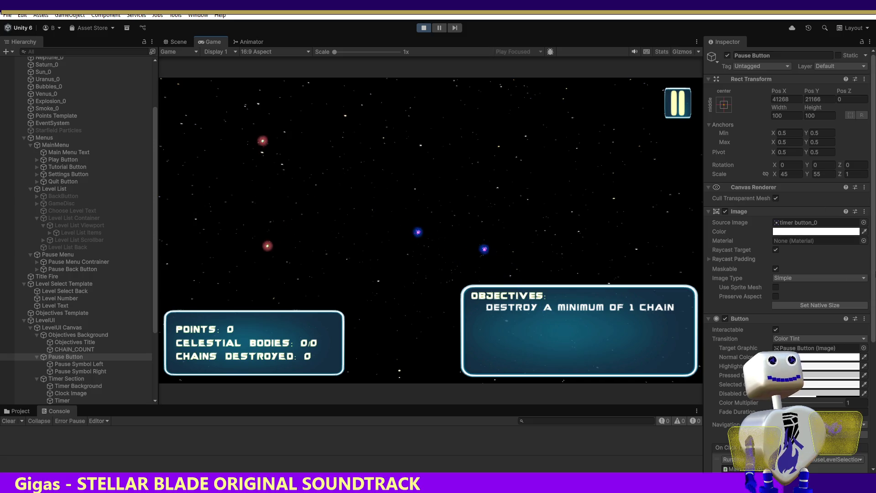
- Review the Pause Button's On Click entry, then select Pause Back Button to inspect its On Click
scroll(763, 155, down, 3)
scroll(785, 228, down, 5)
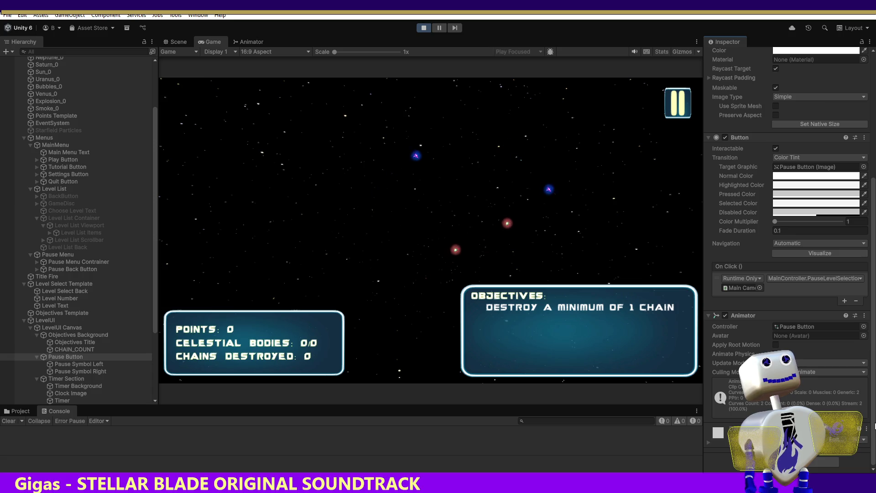
scroll(785, 228, up, 1)
scroll(785, 228, up, 7)
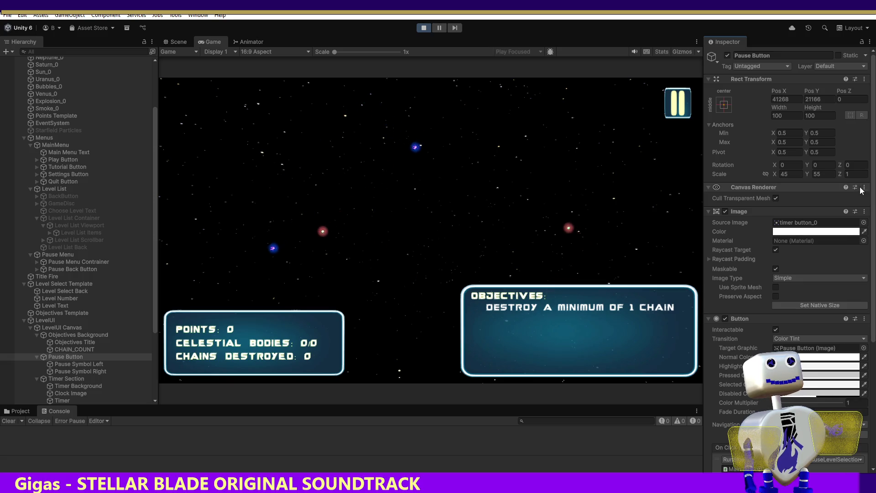
scroll(862, 451, down, 5)
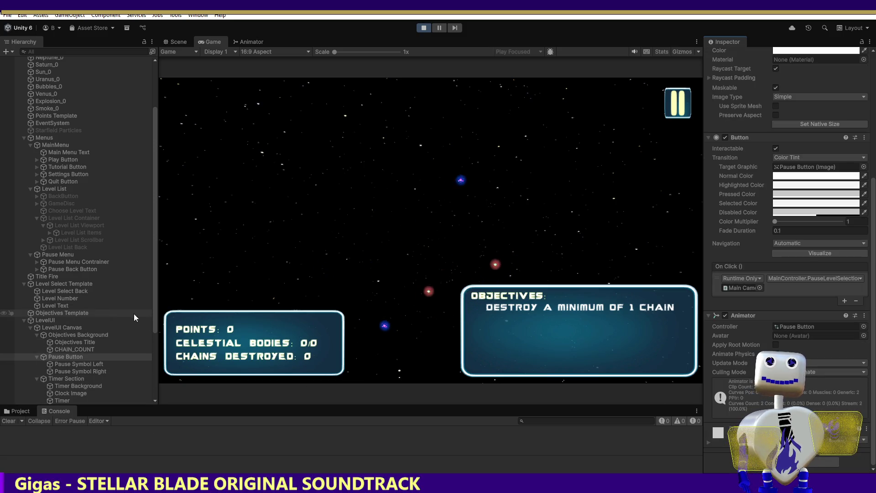
click(83, 268)
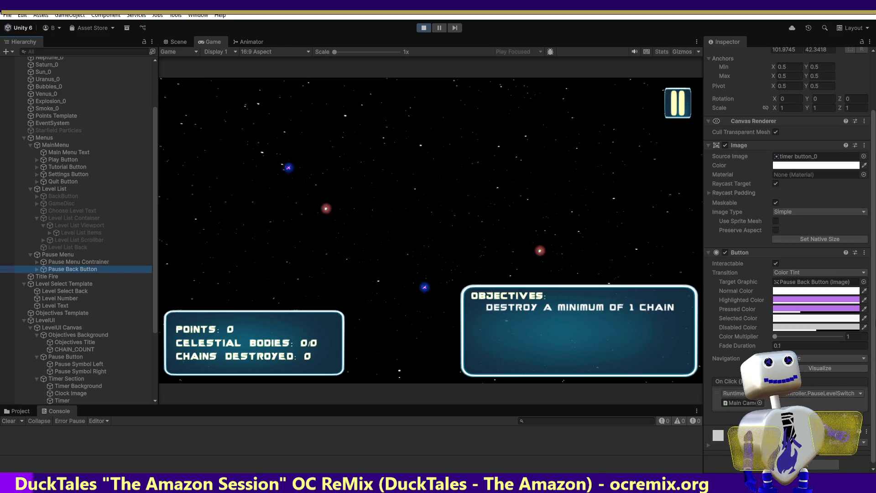
- Review the level list BackButton's On Click actions, then reselect the Pause Button
drag(874, 399, 873, 399)
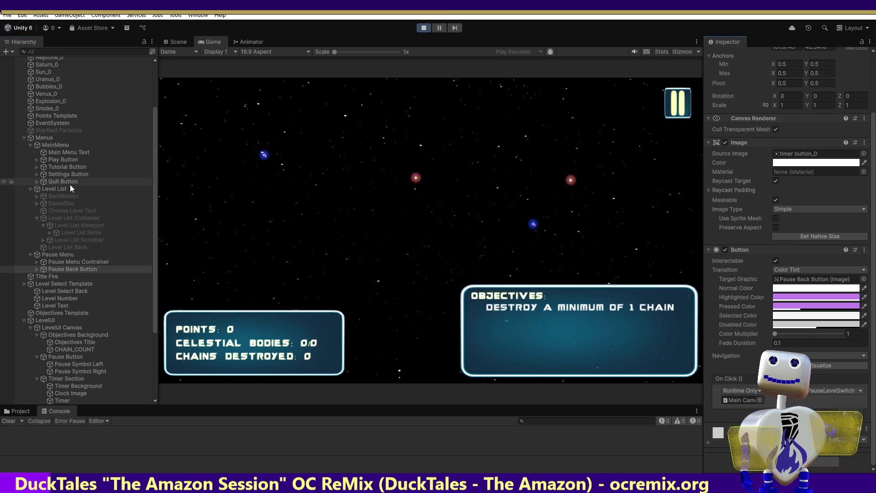
click(67, 196)
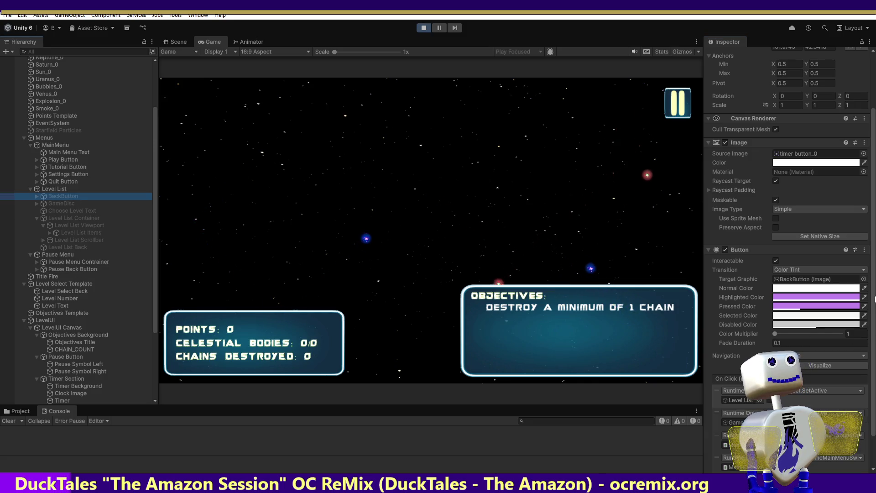
scroll(867, 383, down, 2)
scroll(867, 382, up, 6)
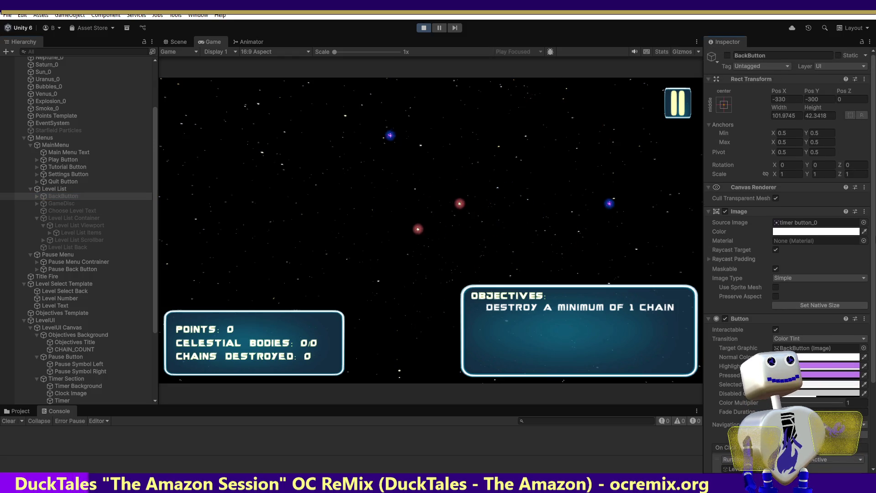
scroll(787, 256, down, 6)
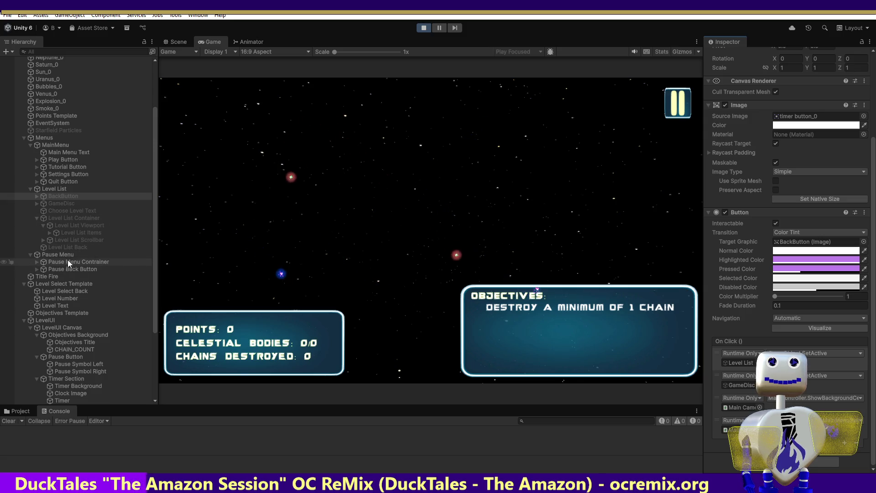
drag(155, 212, 161, 297)
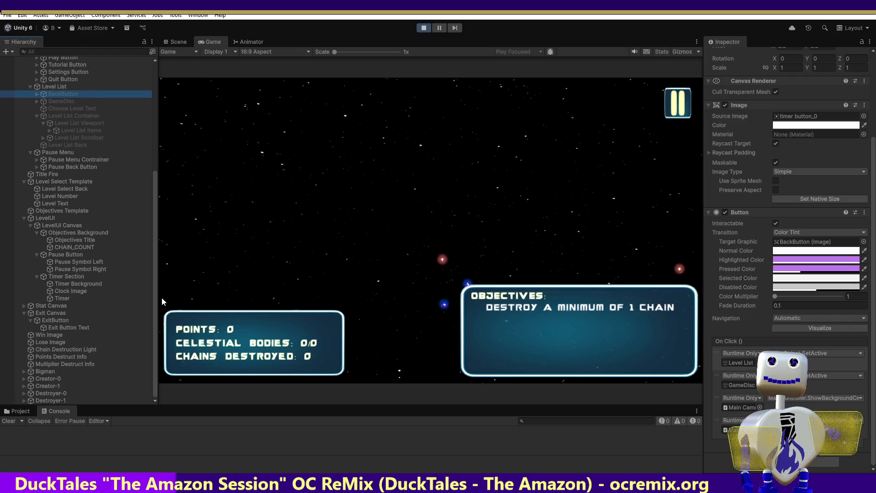
click(85, 256)
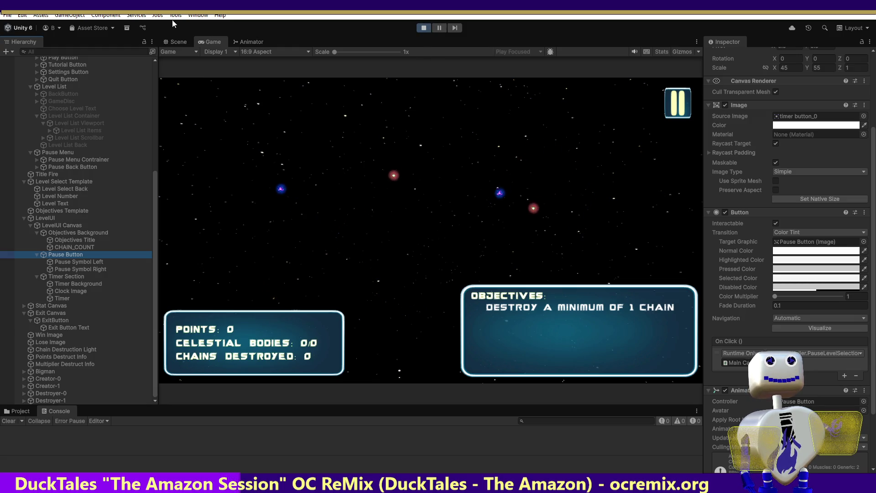
- Switch to the Scene view, stop play mode and return to Visual Studio
click(178, 43)
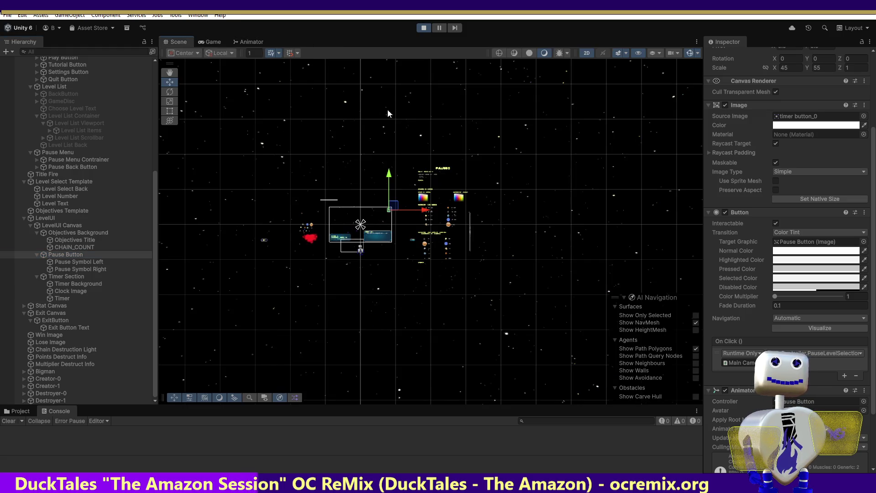
click(424, 28)
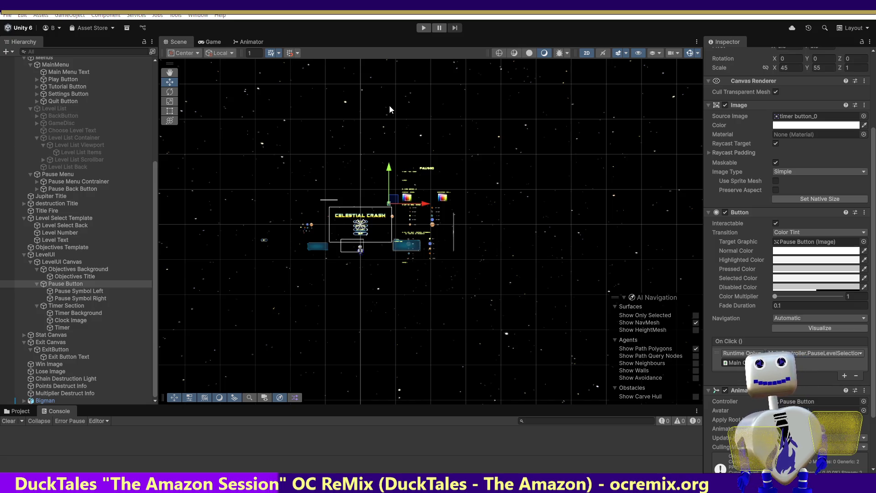
key(alt+Tab)
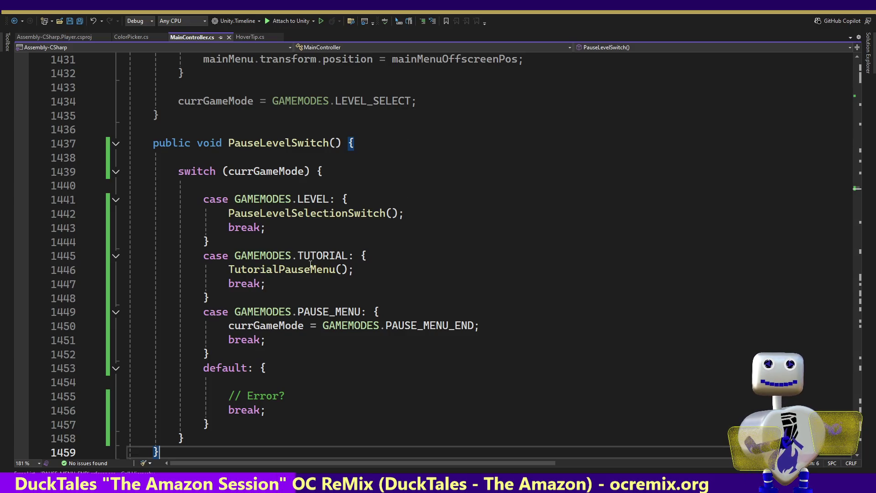
- Add Debug.Log("HERE"); as the first line of PauseLevelSelectionSwitch
mouse_move(297, 199)
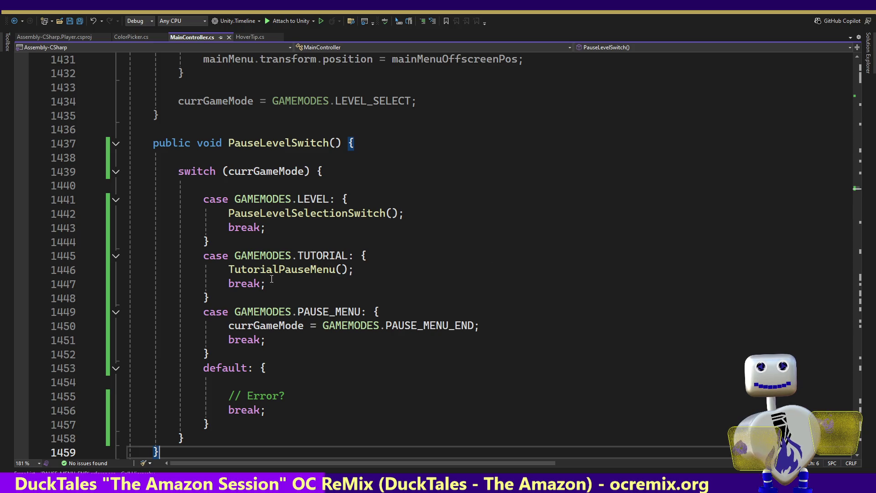
mouse_move(263, 271)
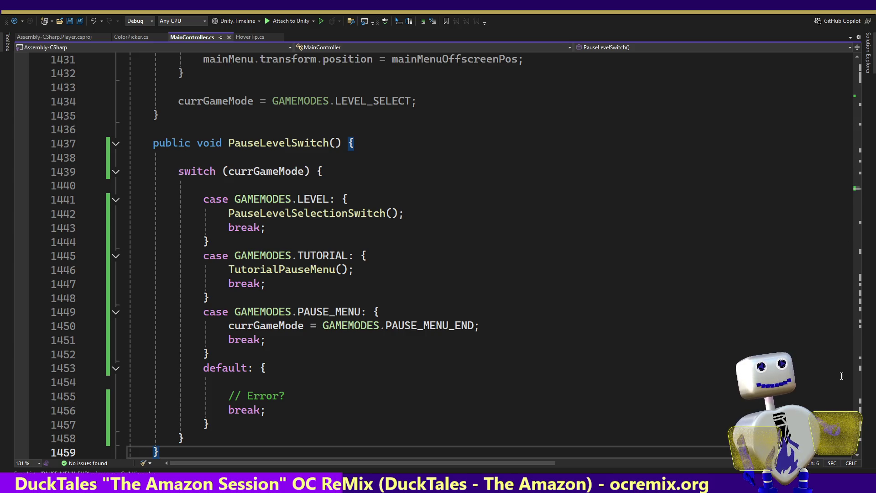
scroll(858, 460, down, 5)
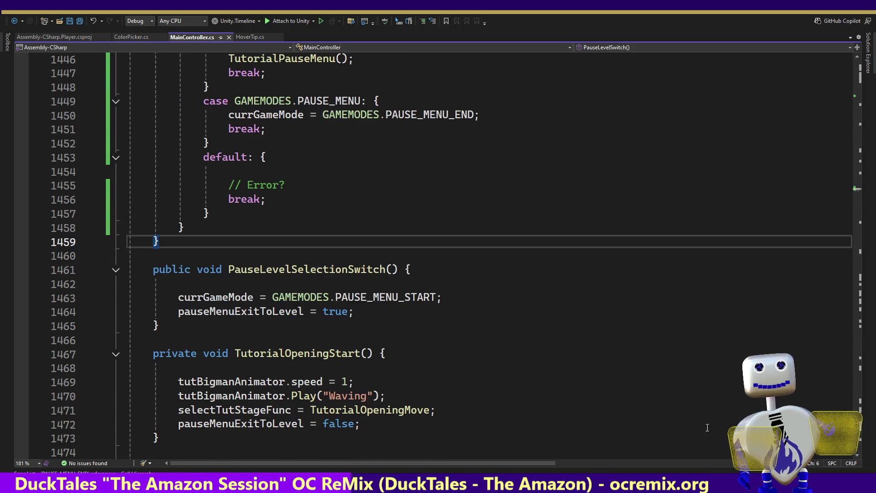
click(331, 283)
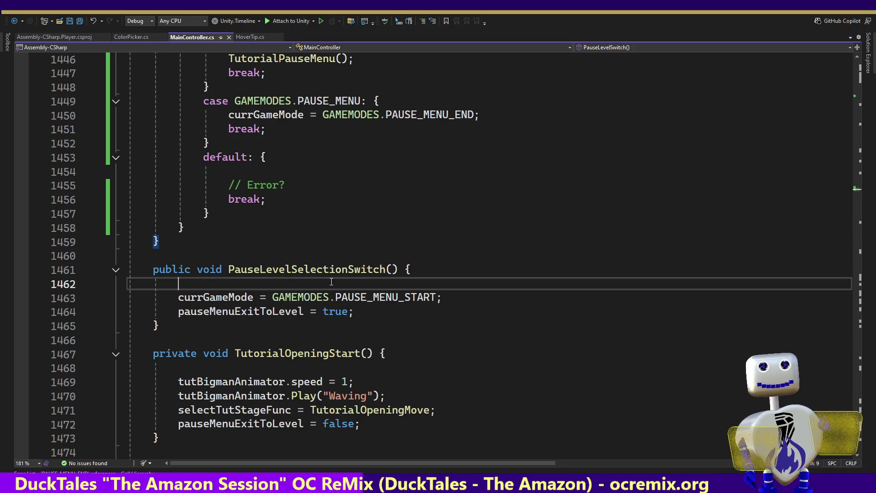
text(Debug)
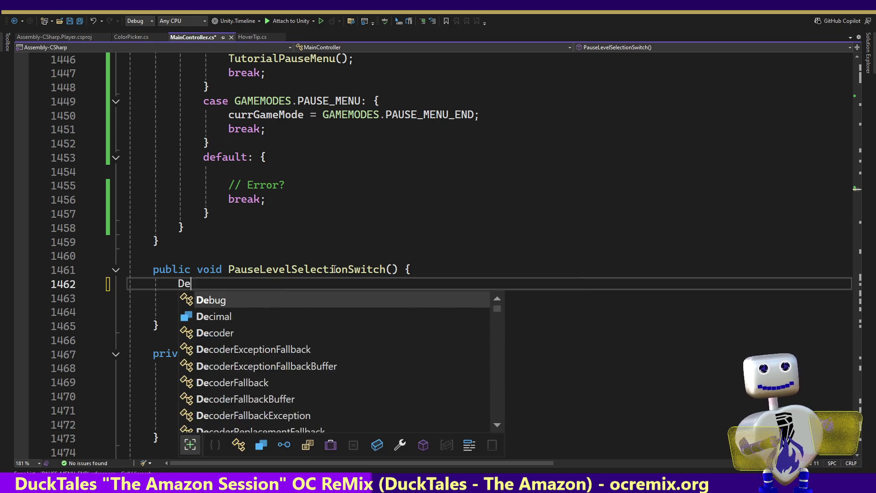
key(Tab)
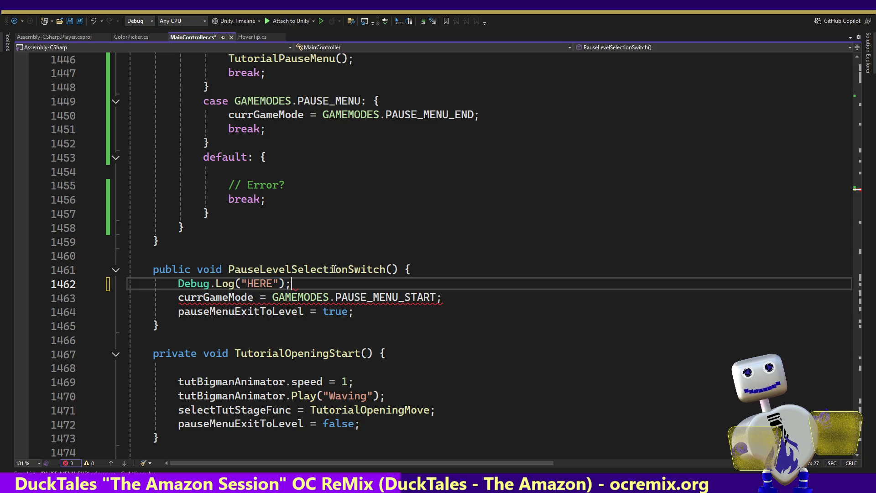
- Save MainController.cs and start play mode in Unity to test the logging
key(ctrl+s)
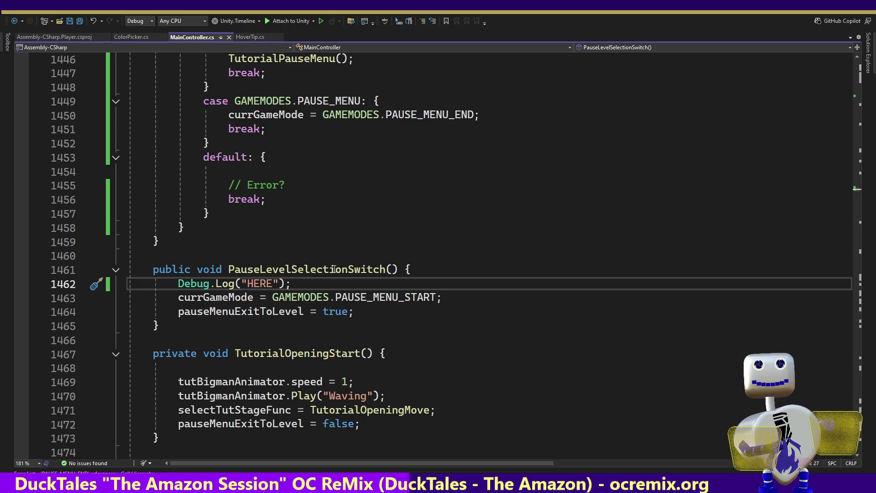
key(alt+Tab)
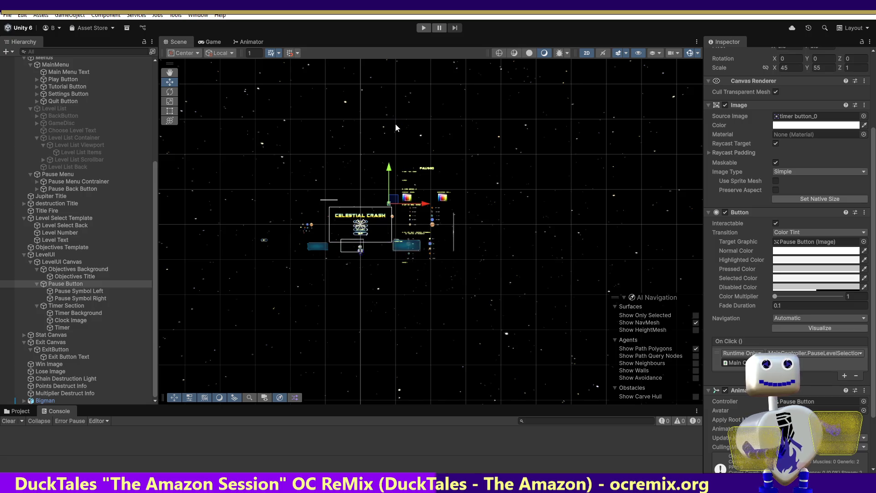
click(424, 28)
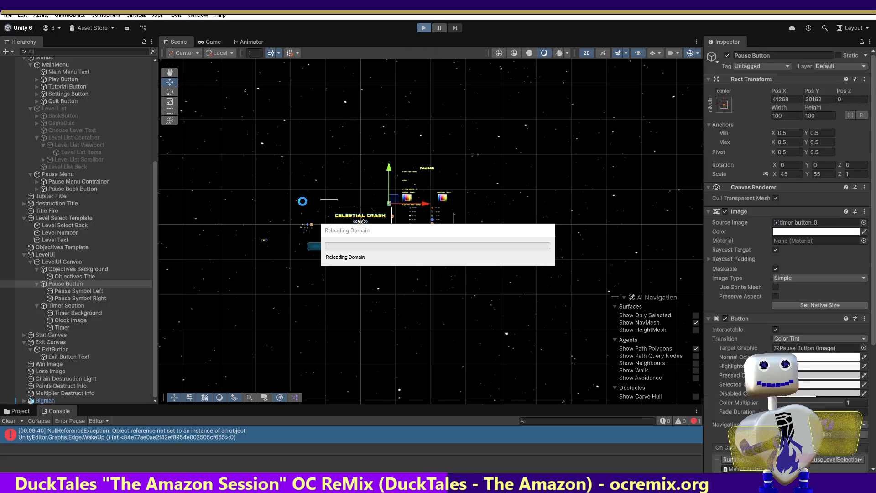